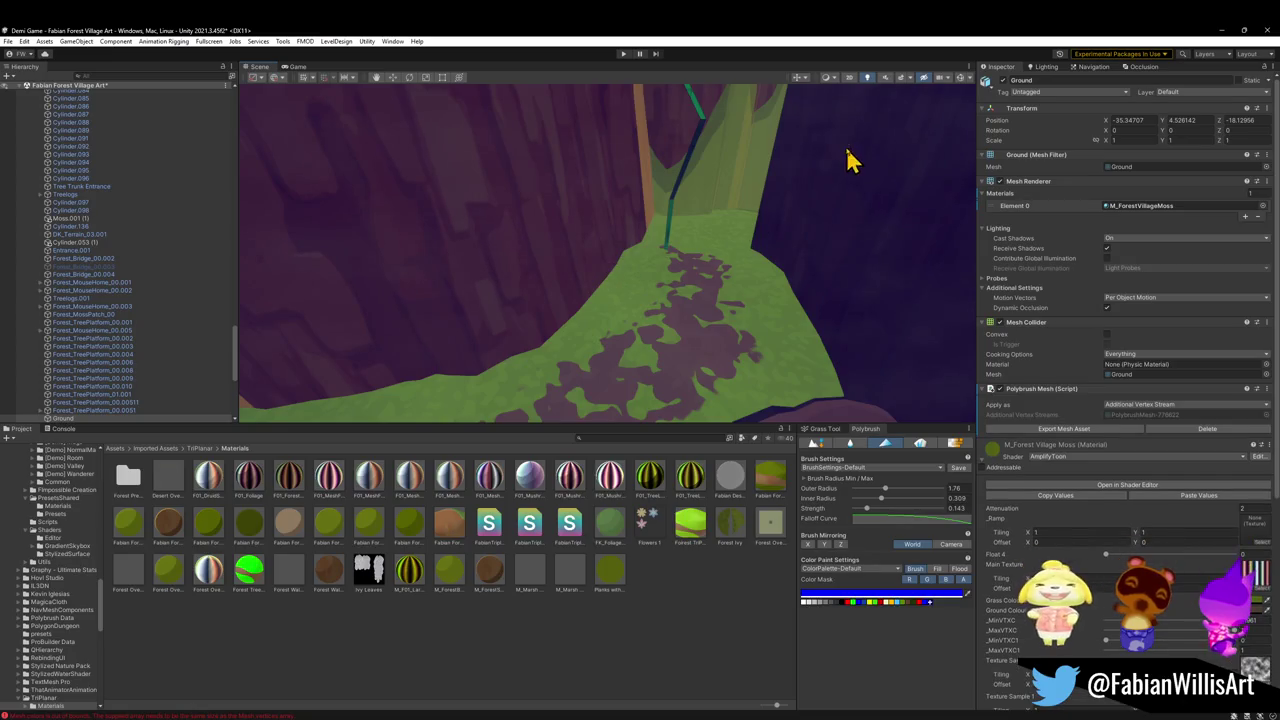
# Switch Polybrush to Prefab Scatter and paint grass clumps along the ground path
pyautogui.moveTo(726, 245)
pyautogui.mouseDown()
pyautogui.moveTo(643, 277)
pyautogui.moveTo(634, 189)
pyautogui.moveTo(723, 280)
pyautogui.moveTo(580, 251)
pyautogui.moveTo(480, 180)
pyautogui.moveTo(603, 280)
pyautogui.mouseUp()
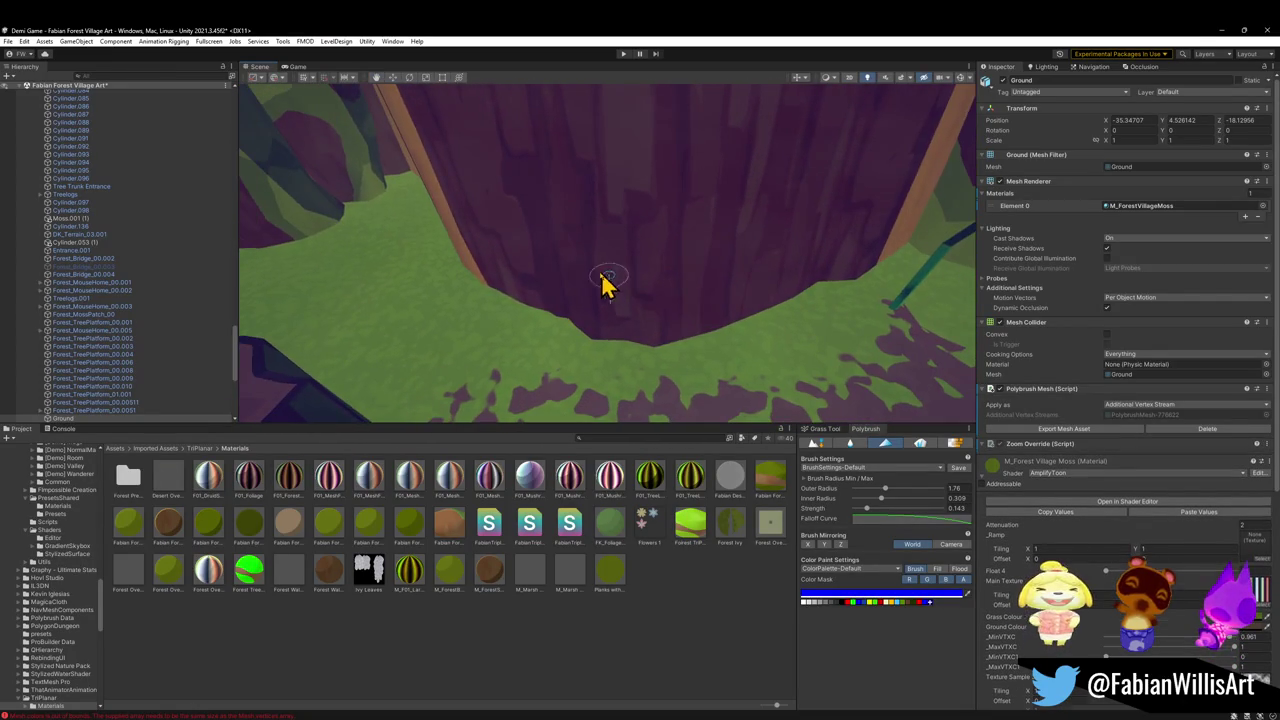
pyautogui.click(920, 444)
pyautogui.moveTo(740, 340)
pyautogui.mouseDown()
pyautogui.moveTo(683, 363)
pyautogui.moveTo(708, 380)
pyautogui.mouseUp()
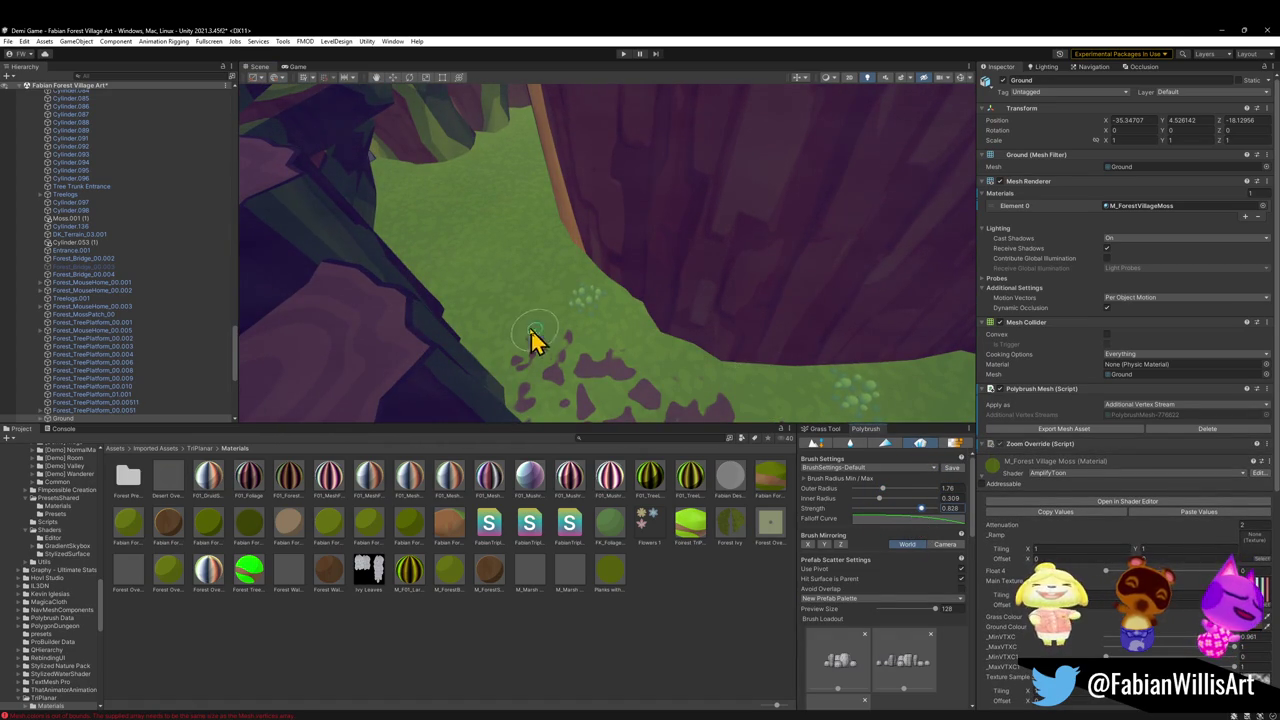
pyautogui.moveTo(657, 365); pyautogui.dragTo(810, 405)
# Orbit along the green strip to inspect the scattered grass on the slope
pyautogui.moveTo(688, 341)
pyautogui.mouseDown()
pyautogui.moveTo(837, 346)
pyautogui.moveTo(789, 309)
pyautogui.moveTo(824, 352)
pyautogui.moveTo(700, 277)
pyautogui.mouseUp()
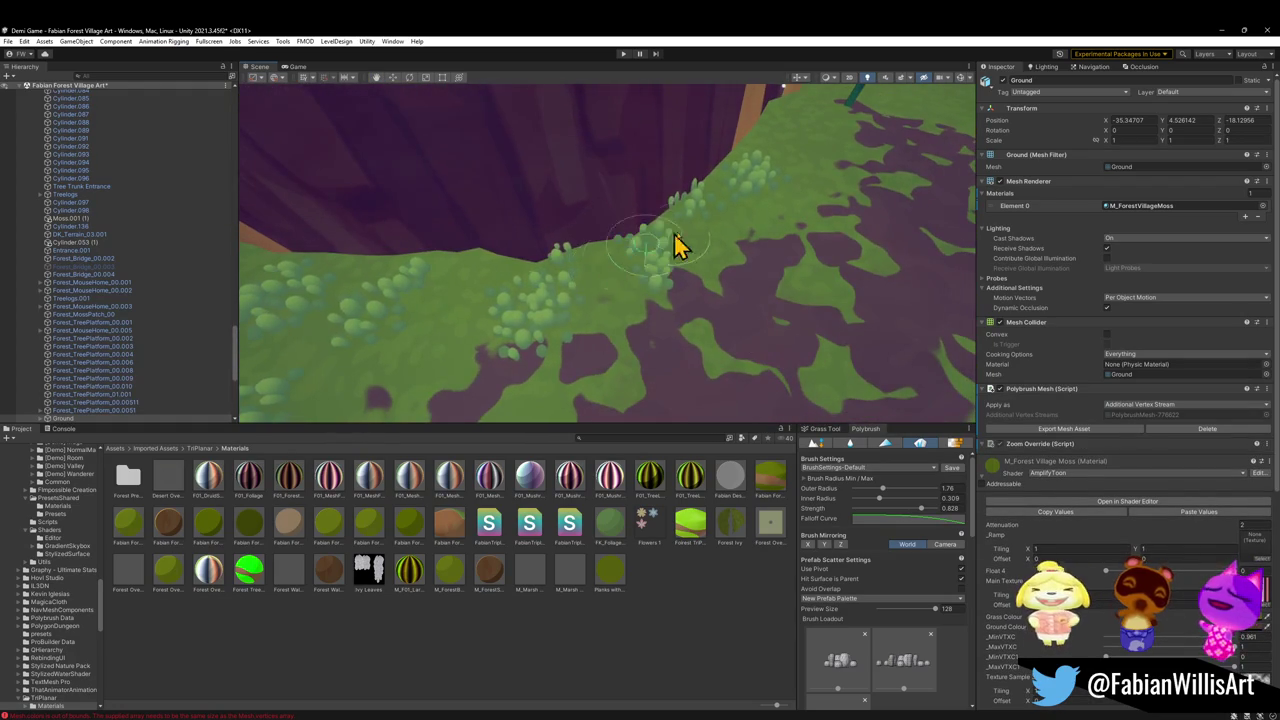
pyautogui.moveTo(577, 286)
pyautogui.mouseDown()
pyautogui.moveTo(794, 209)
pyautogui.moveTo(806, 226)
pyautogui.moveTo(713, 237)
pyautogui.moveTo(757, 237)
pyautogui.moveTo(783, 290)
pyautogui.mouseUp()
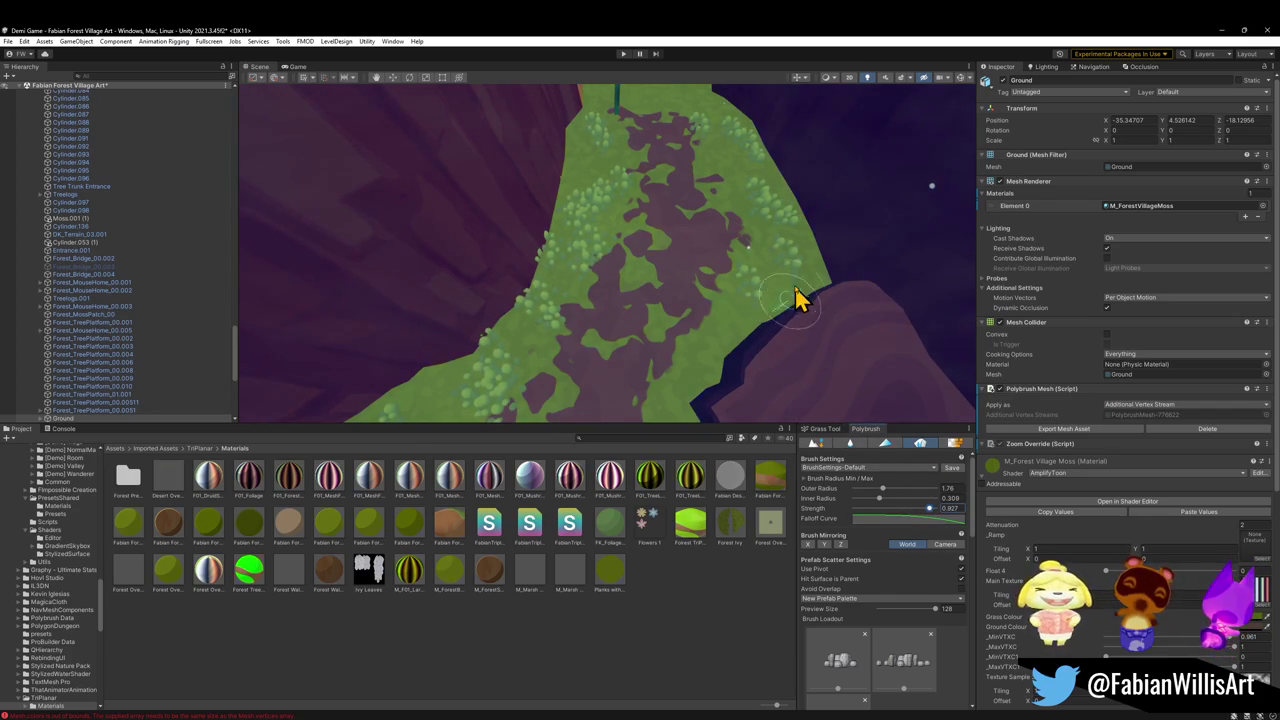
pyautogui.moveTo(743, 168); pyautogui.dragTo(714, 206)
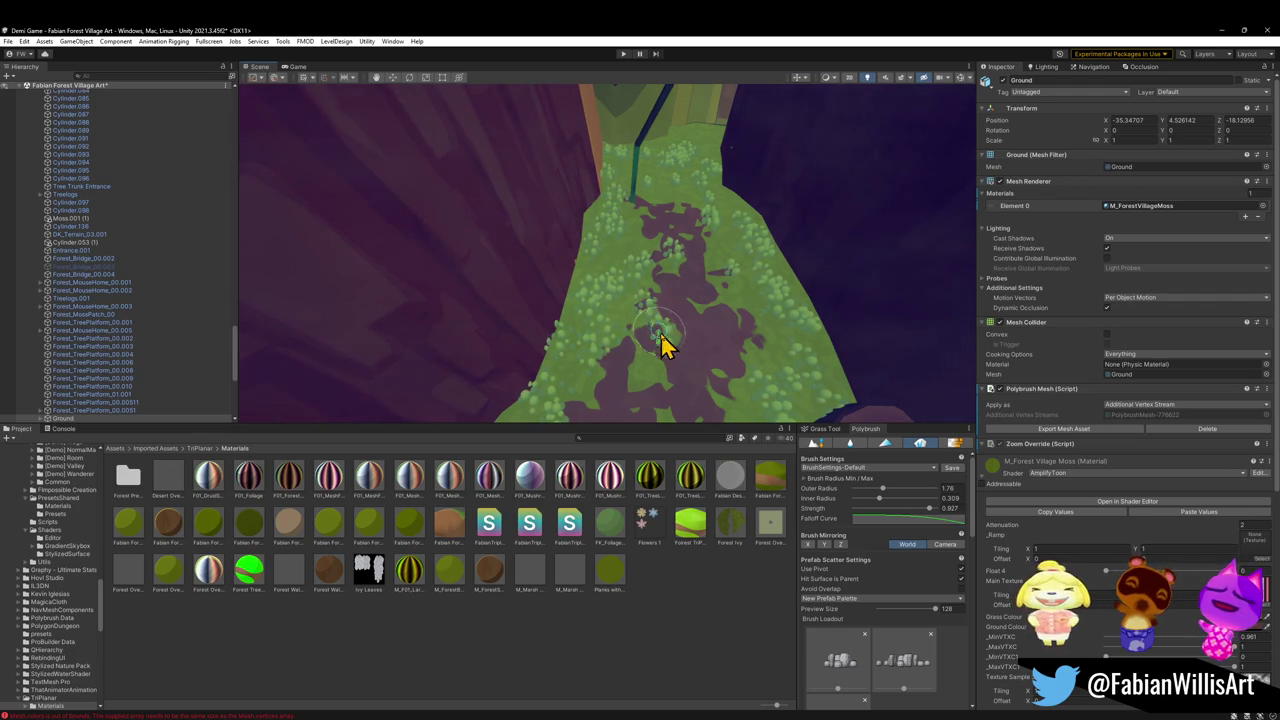
pyautogui.moveTo(663, 397)
pyautogui.mouseDown()
pyautogui.moveTo(637, 366)
pyautogui.moveTo(483, 366)
pyautogui.moveTo(689, 343)
pyautogui.mouseUp()
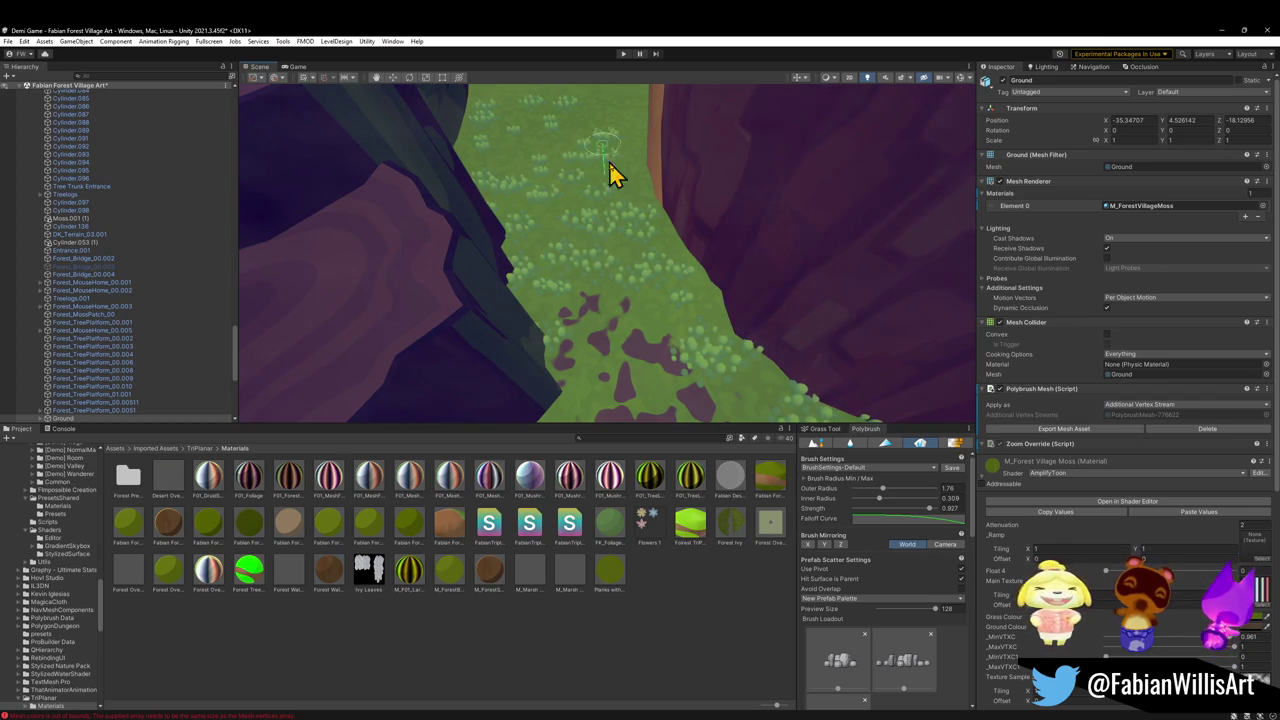
pyautogui.moveTo(628, 152)
pyautogui.mouseDown()
pyautogui.moveTo(611, 166)
pyautogui.moveTo(650, 178)
pyautogui.mouseUp()
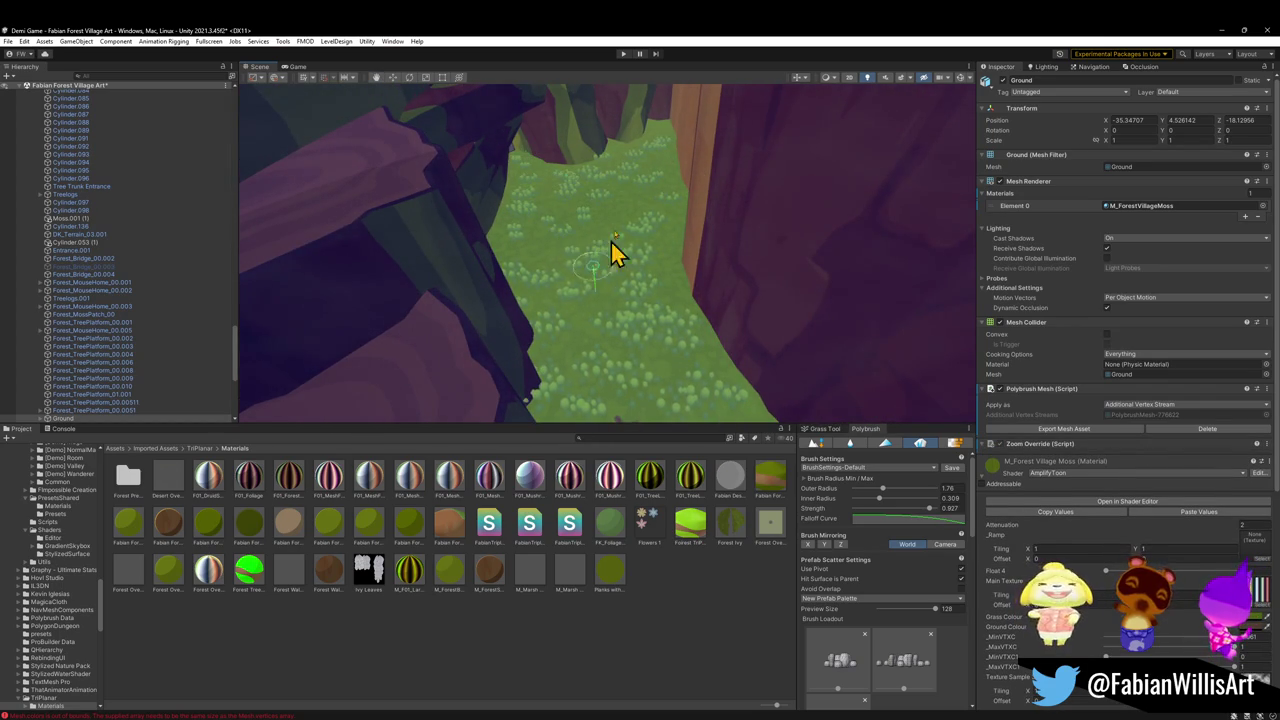
# Clear the selection, view the grass clumps from a low angle, and select Ground
pyautogui.click(671, 606)
pyautogui.moveTo(620, 320); pyautogui.dragTo(660, 290)
pyautogui.moveTo(800, 370)
pyautogui.mouseDown()
pyautogui.moveTo(814, 274)
pyautogui.moveTo(869, 217)
pyautogui.moveTo(823, 211)
pyautogui.moveTo(832, 243)
pyautogui.moveTo(735, 322)
pyautogui.mouseUp()
pyautogui.click(711, 350)
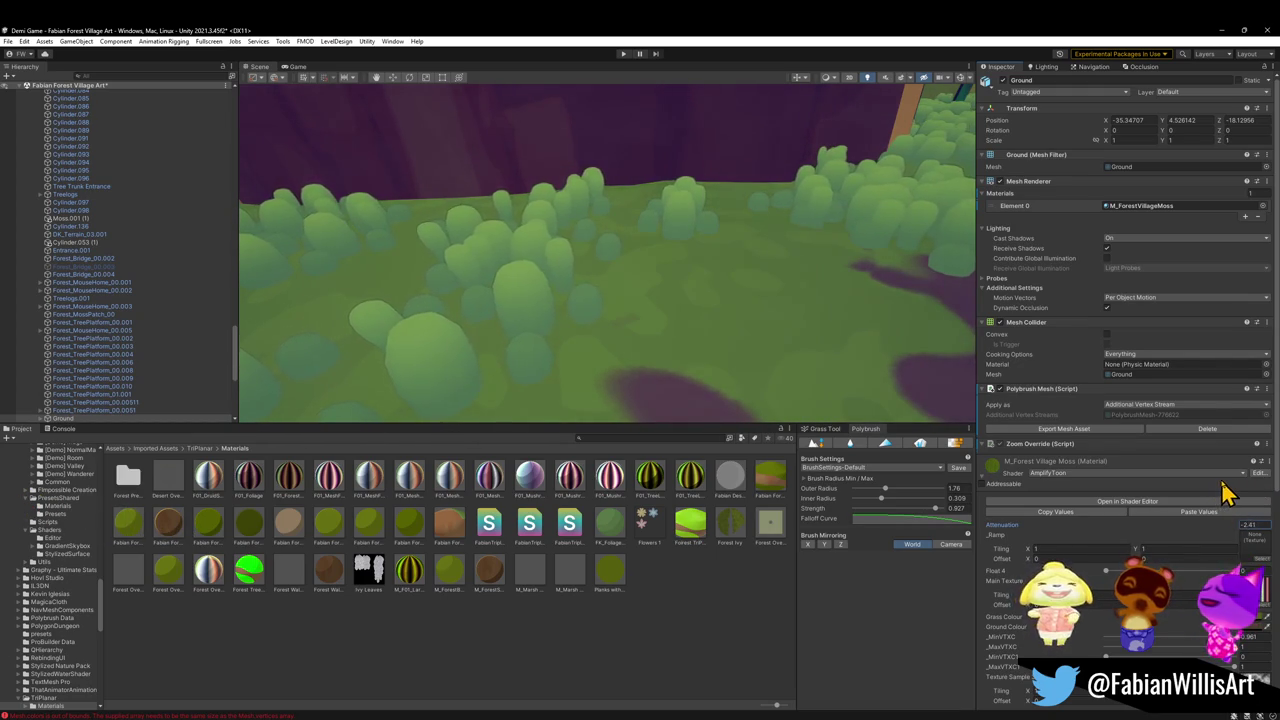
# Fly the view over the grassy path toward the ledge
pyautogui.moveTo(691, 160)
pyautogui.mouseDown()
pyautogui.moveTo(683, 228)
pyautogui.moveTo(555, 157)
pyautogui.moveTo(500, 206)
pyautogui.moveTo(720, 246)
pyautogui.moveTo(706, 257)
pyautogui.moveTo(514, 114)
pyautogui.moveTo(780, 214)
pyautogui.moveTo(729, 217)
pyautogui.moveTo(777, 190)
pyautogui.moveTo(860, 197)
pyautogui.moveTo(794, 189)
pyautogui.mouseUp()
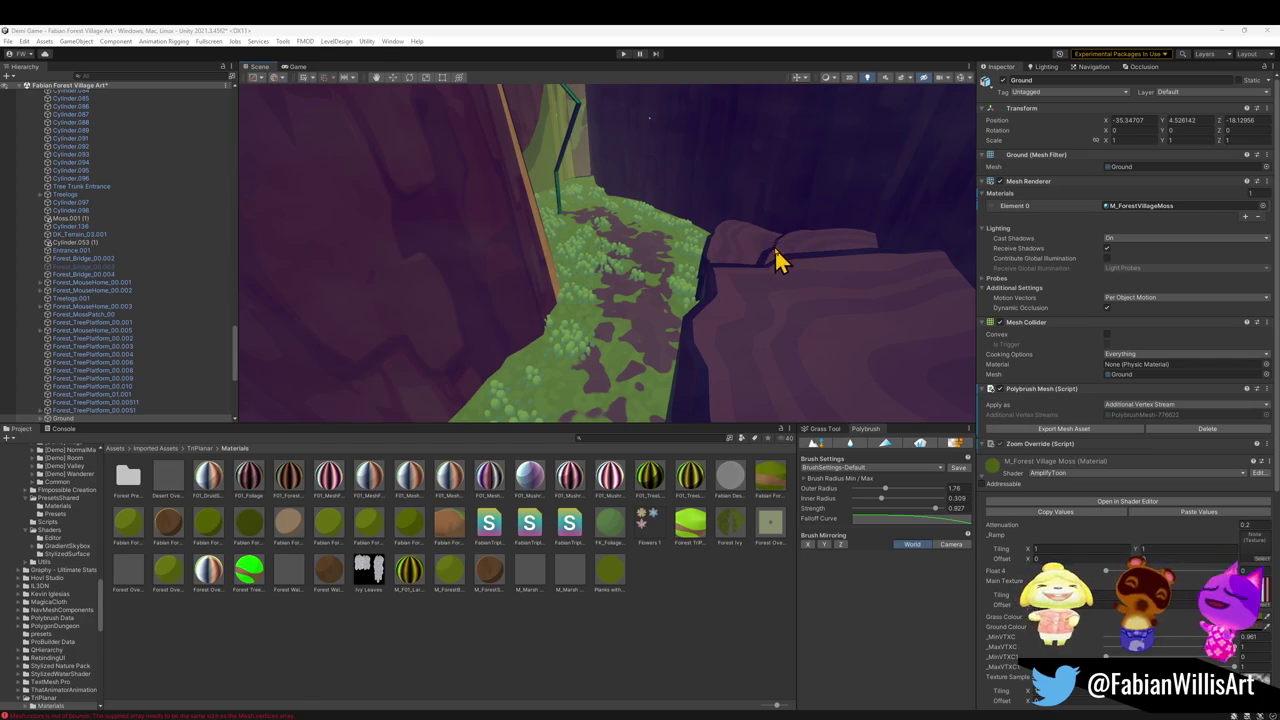
pyautogui.moveTo(768, 308)
pyautogui.mouseDown()
pyautogui.moveTo(677, 229)
pyautogui.moveTo(723, 243)
pyautogui.moveTo(706, 251)
pyautogui.moveTo(694, 331)
pyautogui.moveTo(606, 257)
pyautogui.moveTo(645, 270)
pyautogui.moveTo(617, 283)
pyautogui.mouseUp()
# Apply the pink M_ForestOverworld_Wood material to the cliff rock beside the path
pyautogui.click(609, 283)
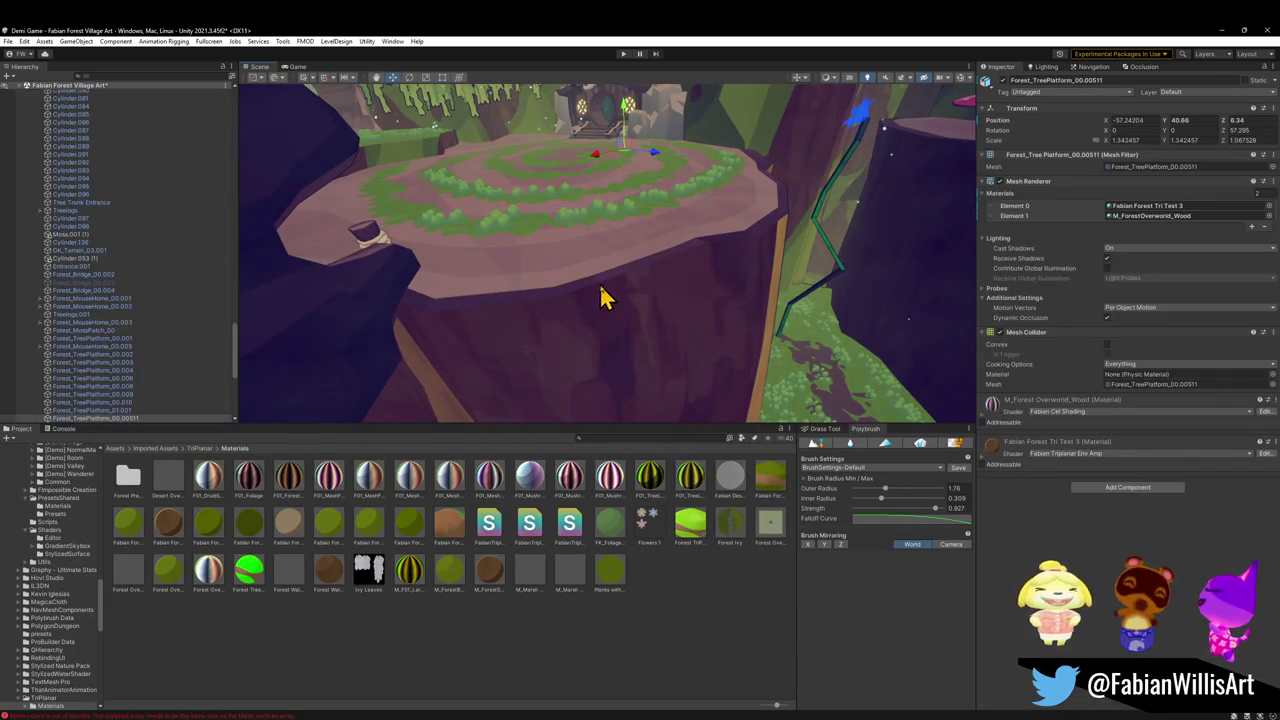
pyautogui.moveTo(730, 372)
pyautogui.mouseDown()
pyautogui.moveTo(591, 320)
pyautogui.moveTo(720, 400)
pyautogui.mouseUp()
pyautogui.moveTo(993, 441); pyautogui.dragTo(709, 380)
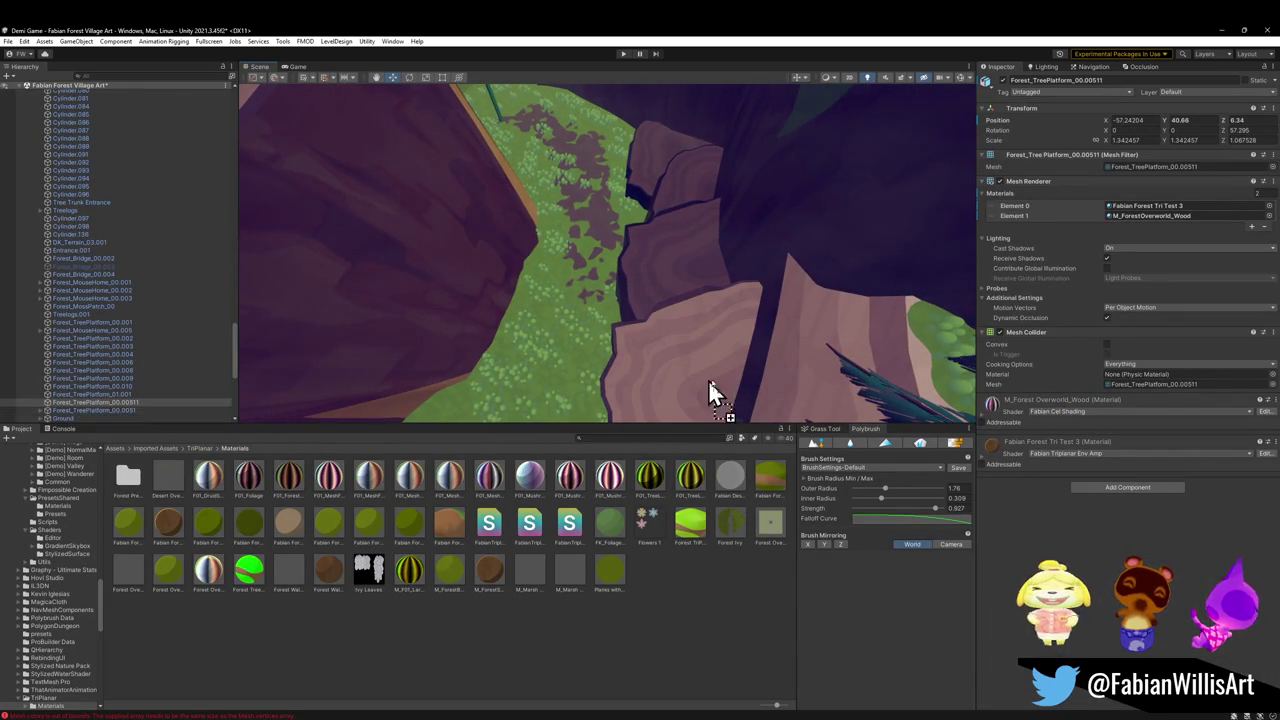
pyautogui.moveTo(716, 262); pyautogui.dragTo(718, 264)
pyautogui.click(993, 410)
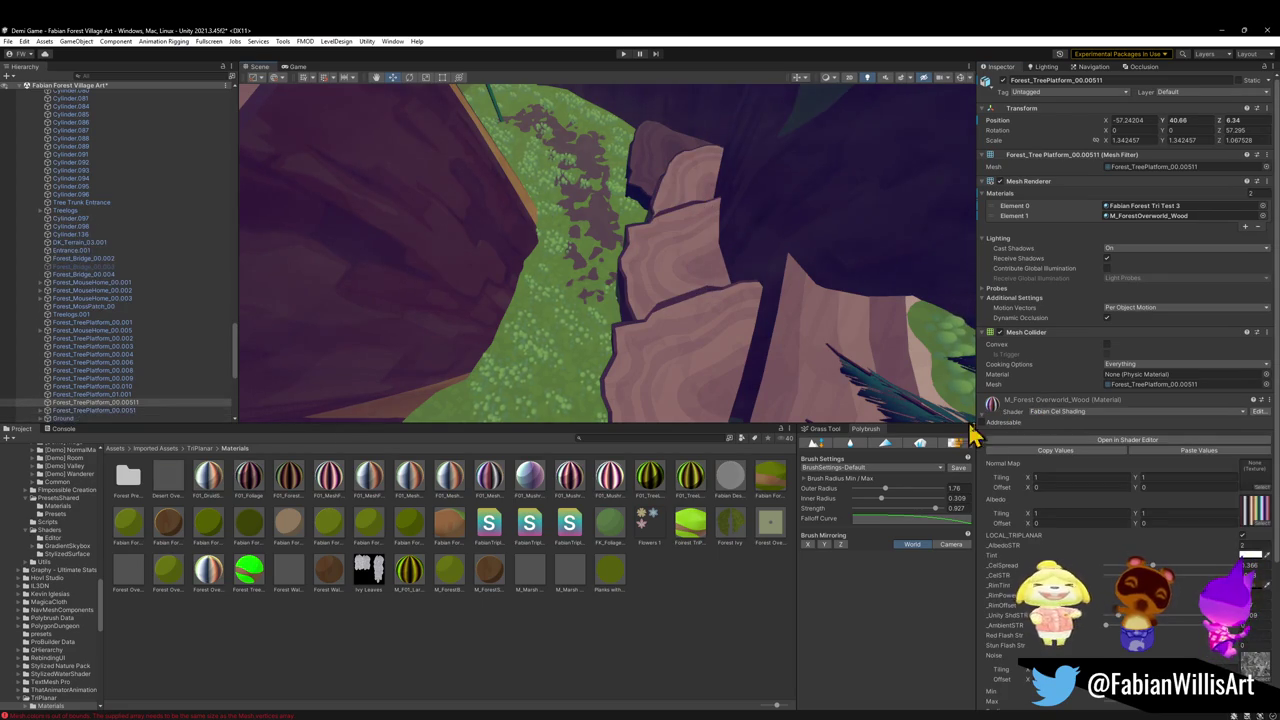
# Select the Cylinder.136 platform and orbit to view the pink platforms
pyautogui.moveTo(671, 257)
pyautogui.mouseDown()
pyautogui.moveTo(594, 157)
pyautogui.moveTo(669, 214)
pyautogui.moveTo(637, 166)
pyautogui.moveTo(680, 94)
pyautogui.moveTo(709, 77)
pyautogui.moveTo(779, 106)
pyautogui.moveTo(891, 117)
pyautogui.moveTo(749, 200)
pyautogui.moveTo(817, 182)
pyautogui.moveTo(909, 189)
pyautogui.moveTo(764, 213)
pyautogui.moveTo(737, 309)
pyautogui.moveTo(780, 280)
pyautogui.moveTo(660, 330)
pyautogui.mouseUp()
pyautogui.click(737, 309)
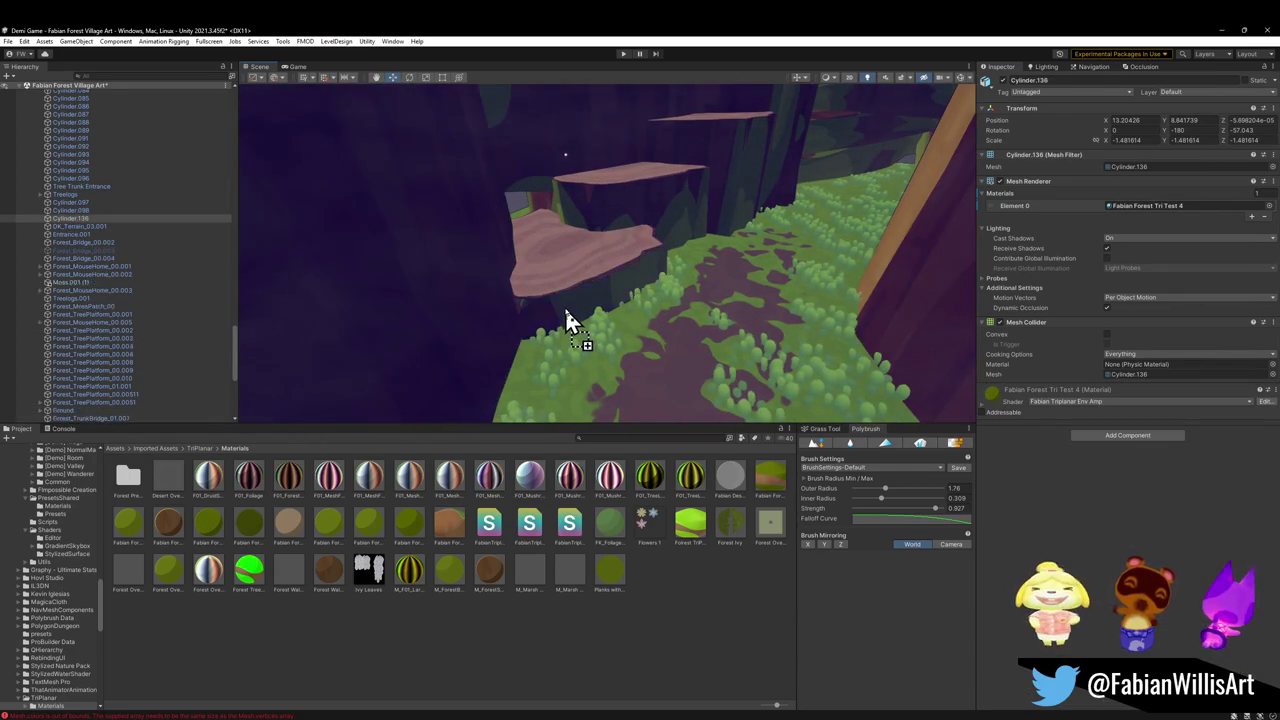
pyautogui.moveTo(566, 320)
pyautogui.mouseDown()
pyautogui.moveTo(632, 257)
pyautogui.moveTo(300, 243)
pyautogui.moveTo(591, 286)
pyautogui.moveTo(563, 354)
pyautogui.moveTo(720, 366)
pyautogui.mouseUp()
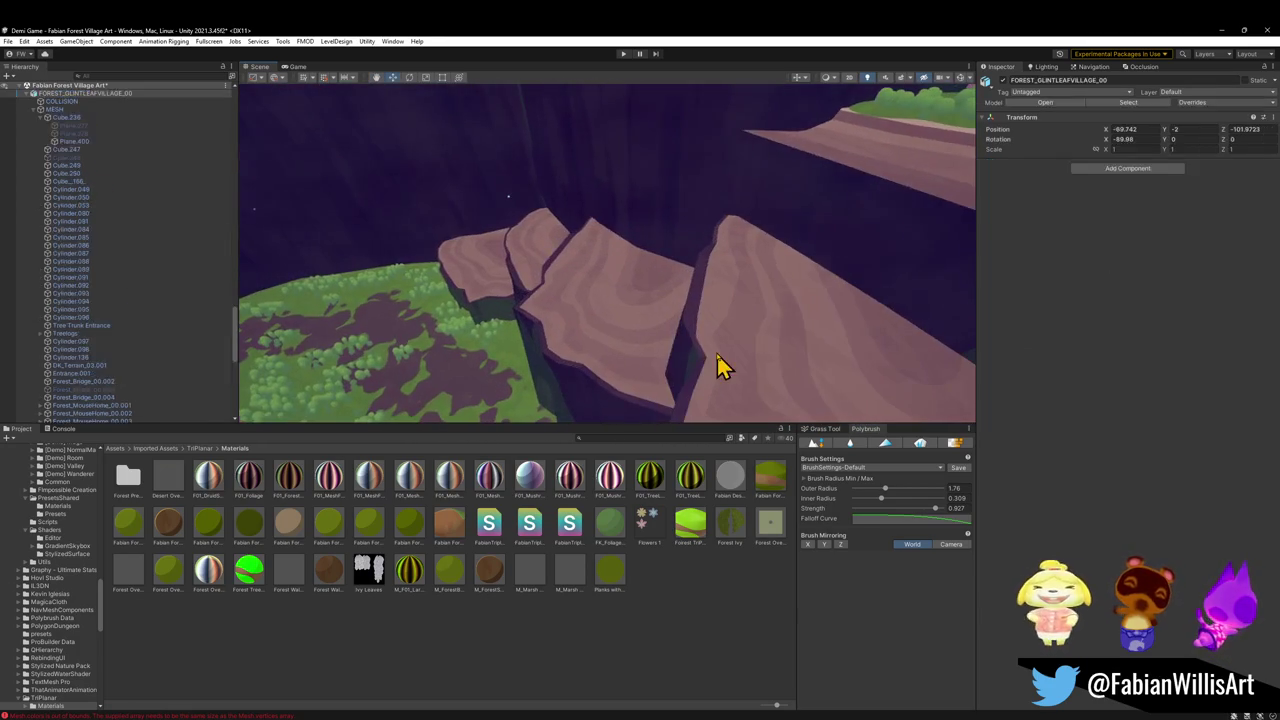
# Put both pink platforms, including Forest_TreePlatform_01.001, on a new layer
pyautogui.click(594, 323)
pyautogui.keyDown('shift'); pyautogui.click(530, 272); pyautogui.keyUp('shift')
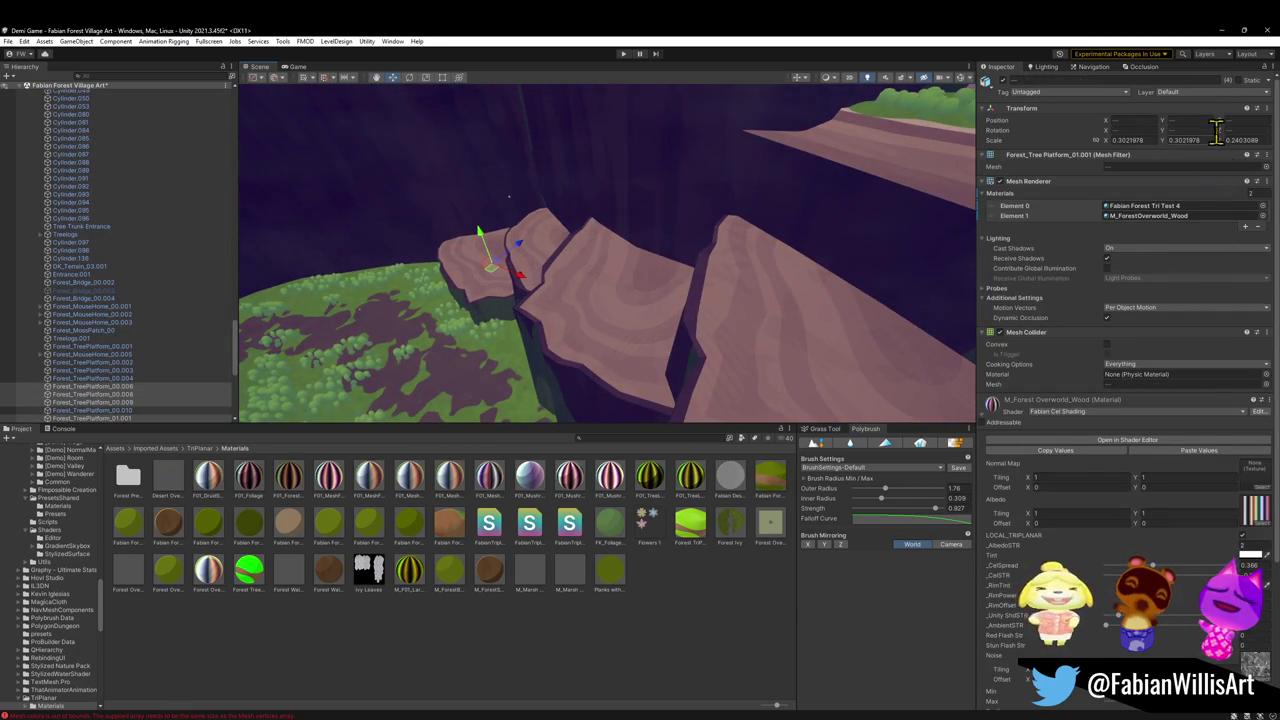
pyautogui.click(1230, 92)
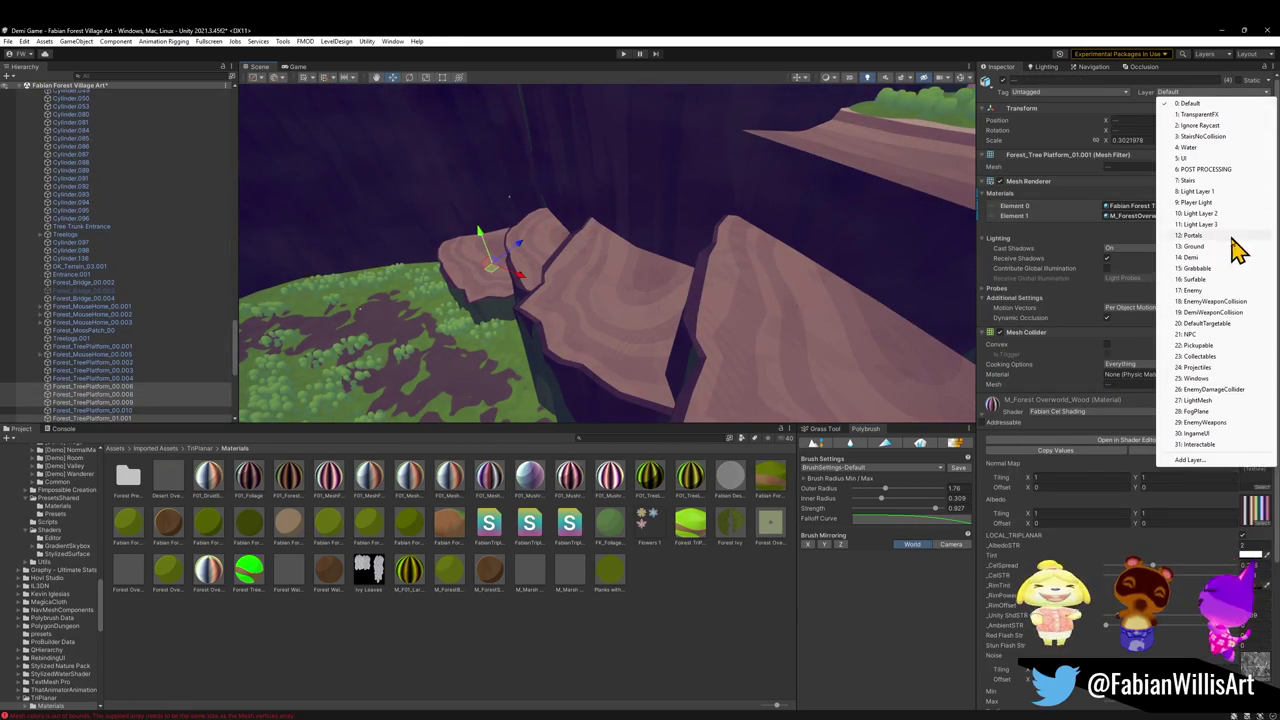
pyautogui.click(1207, 280)
# Deselect the platforms, pan to the tree and fence area, and select Ground
pyautogui.click(674, 634)
pyautogui.moveTo(690, 330)
pyautogui.mouseDown()
pyautogui.moveTo(750, 181)
pyautogui.moveTo(571, 209)
pyautogui.moveTo(343, 214)
pyautogui.moveTo(443, 203)
pyautogui.moveTo(607, 266)
pyautogui.moveTo(434, 277)
pyautogui.moveTo(586, 254)
pyautogui.moveTo(551, 277)
pyautogui.moveTo(577, 297)
pyautogui.mouseUp()
pyautogui.click(577, 297)
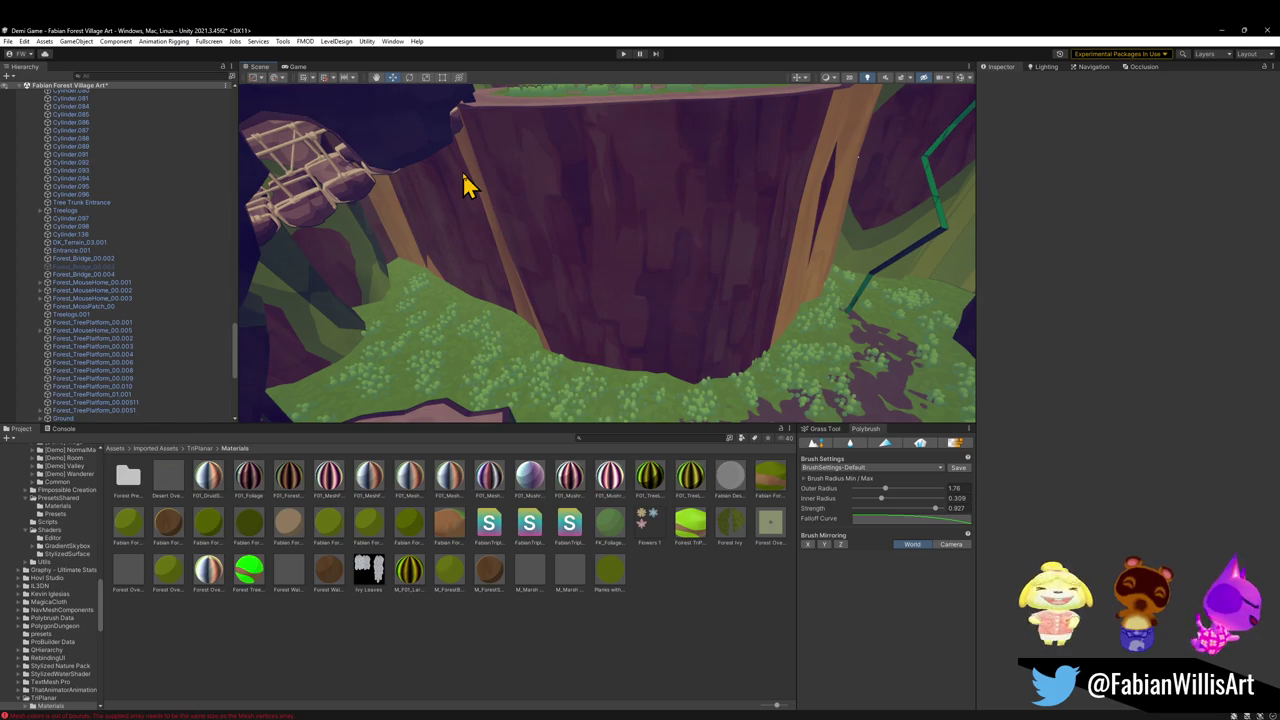
# Turn the view toward the big trunk wall and start Play mode
pyautogui.moveTo(455, 167)
pyautogui.mouseDown()
pyautogui.moveTo(662, 198)
pyautogui.moveTo(443, 200)
pyautogui.moveTo(490, 126)
pyautogui.moveTo(491, 77)
pyautogui.moveTo(517, 166)
pyautogui.moveTo(767, 243)
pyautogui.moveTo(837, 197)
pyautogui.moveTo(731, 177)
pyautogui.moveTo(577, 194)
pyautogui.moveTo(686, 180)
pyautogui.moveTo(687, 195)
pyautogui.mouseUp()
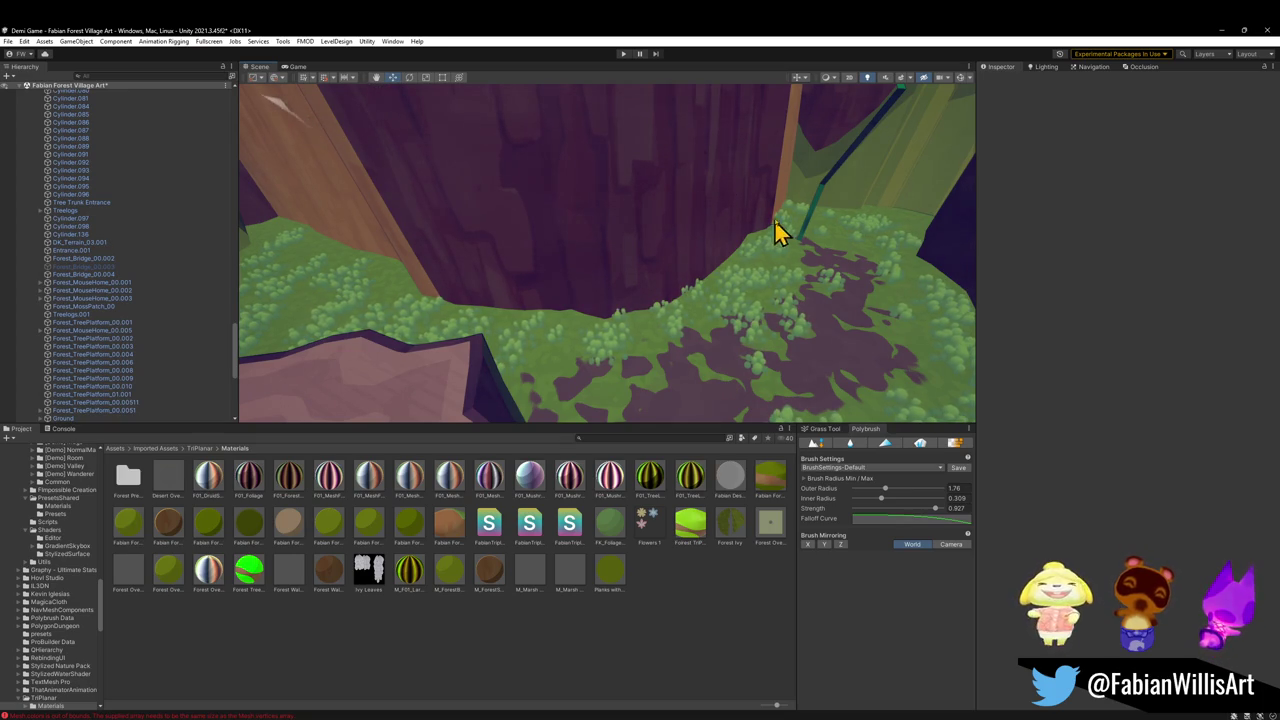
pyautogui.click(622, 54)
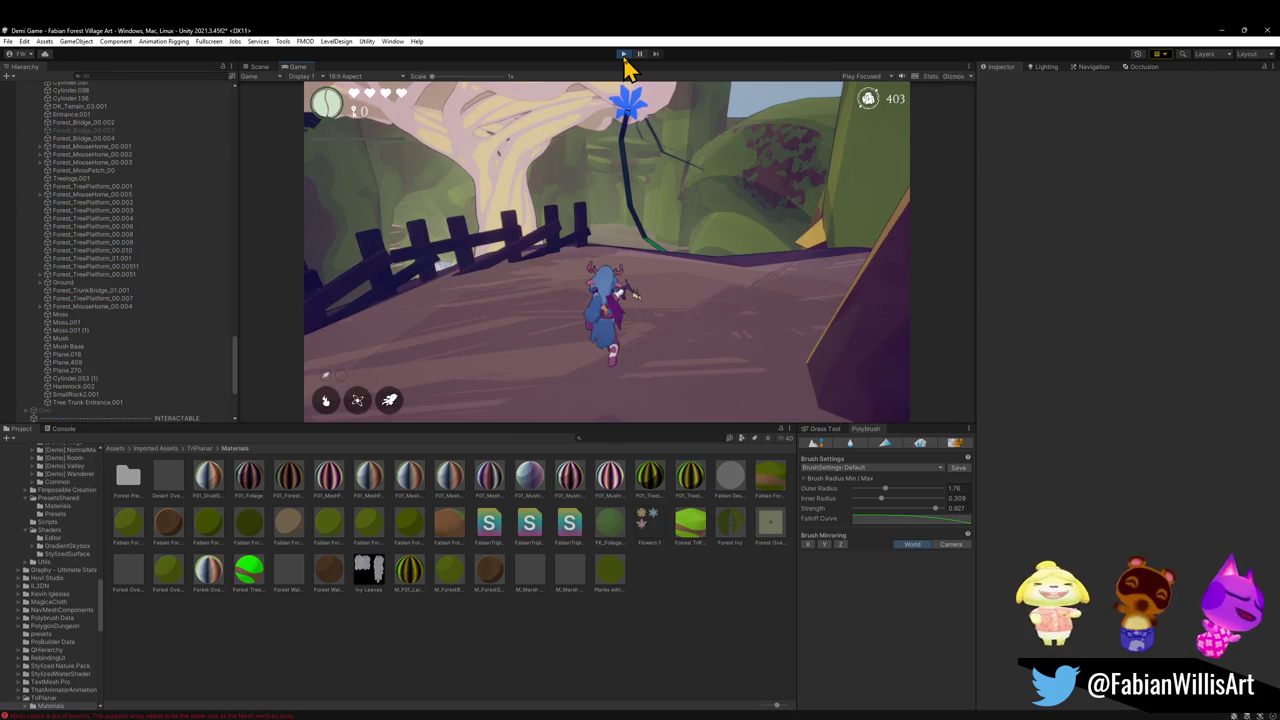
# Play fullscreen, attacking and running across the clearing over the rope bridge
pyautogui.click(634, 163)
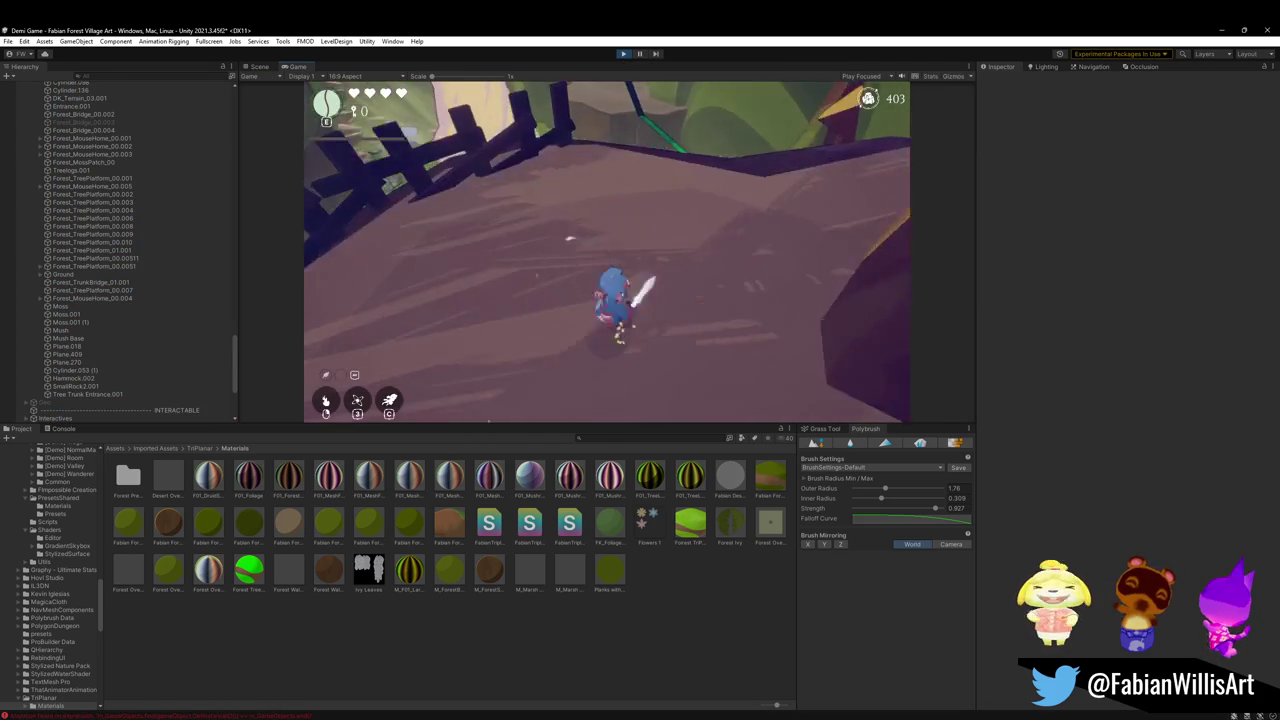
pyautogui.press('F10')
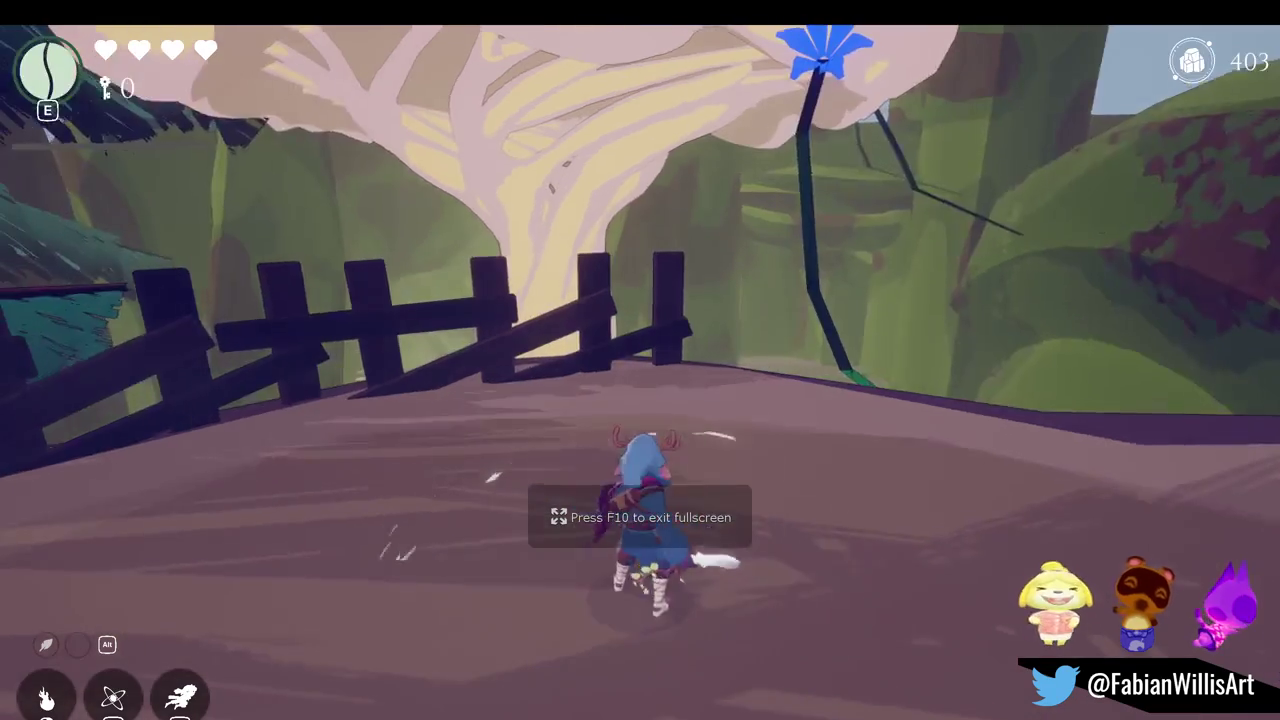
pyautogui.press('w')
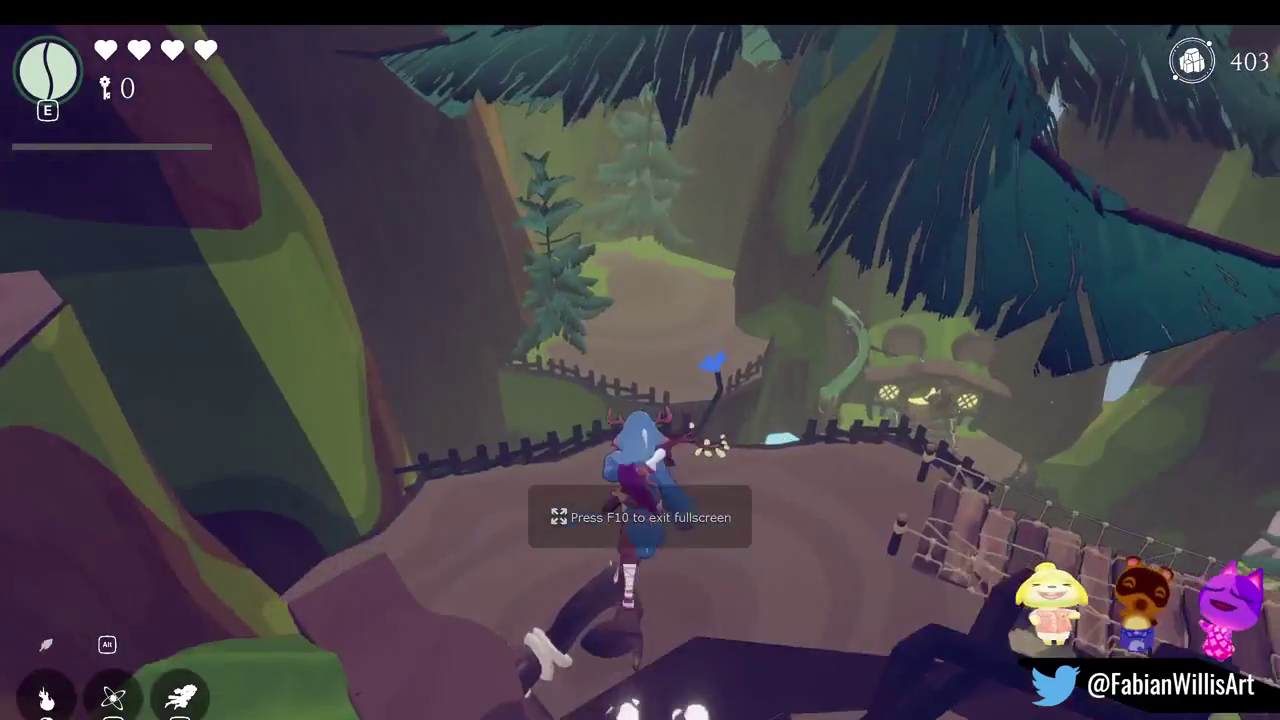
pyautogui.press('w')
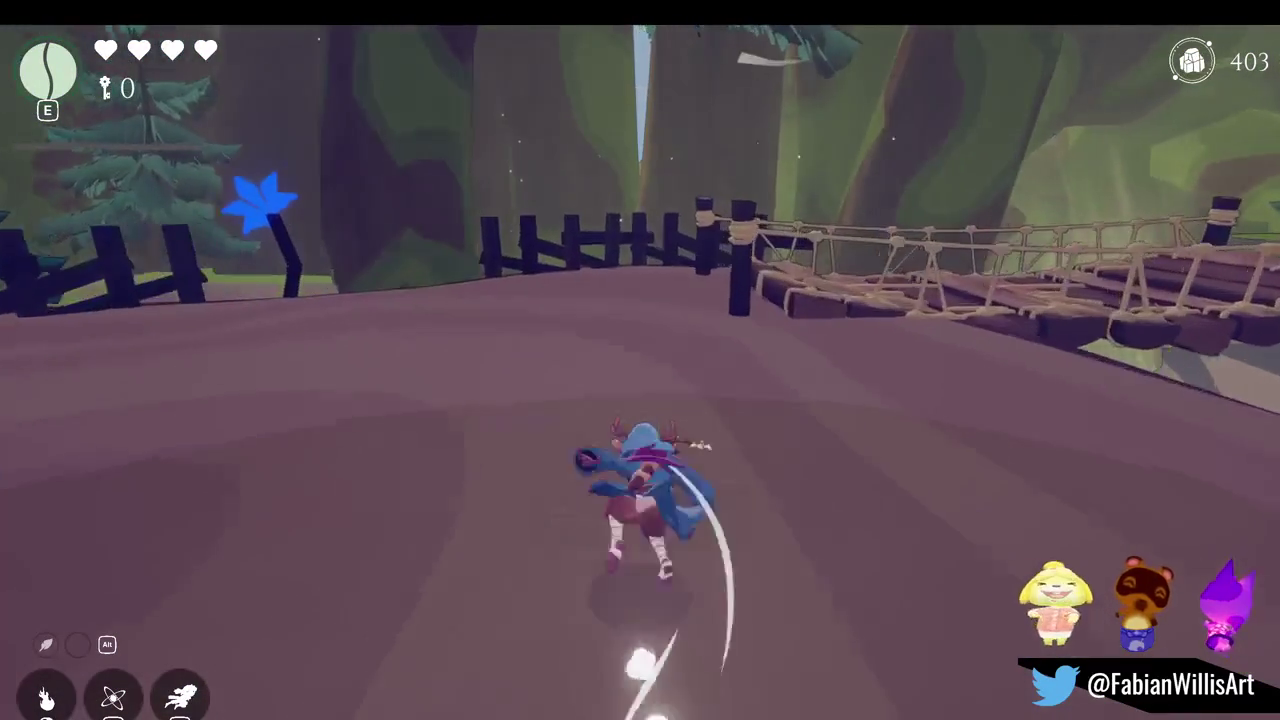
pyautogui.press('w')
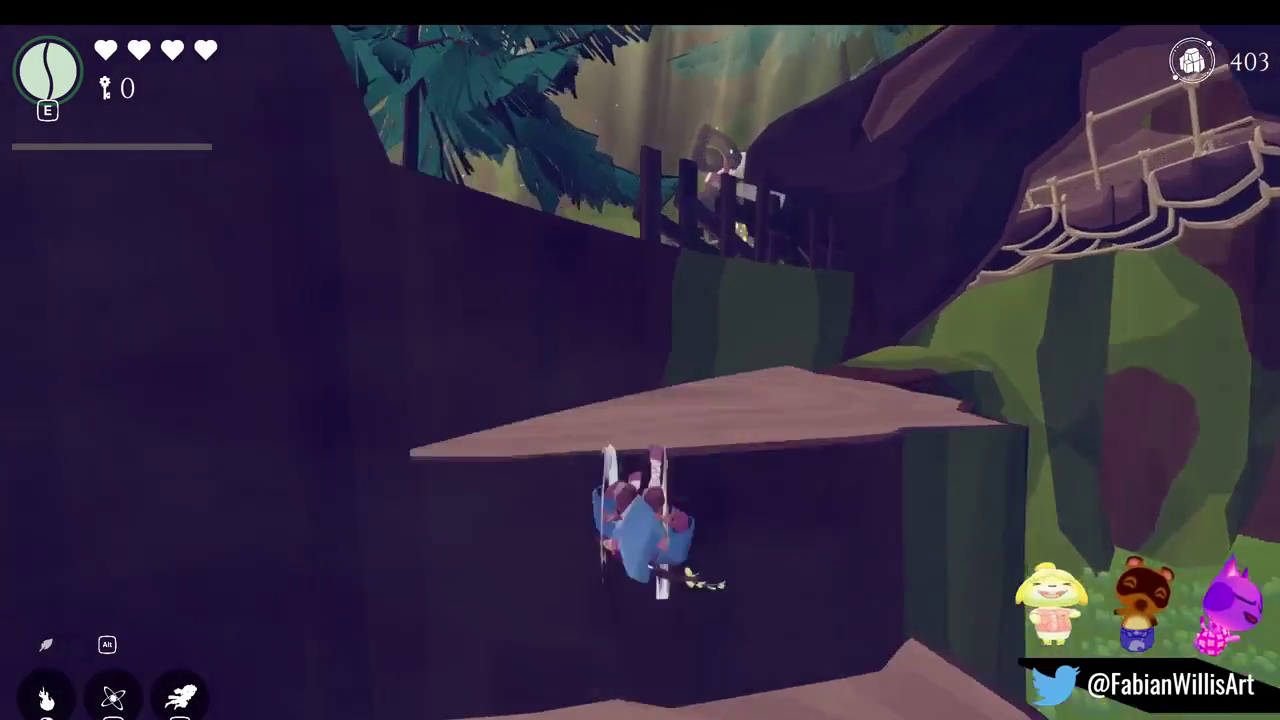
# Pause and resume, then run along the village path and jump toward the bridge
pyautogui.press('Escape')
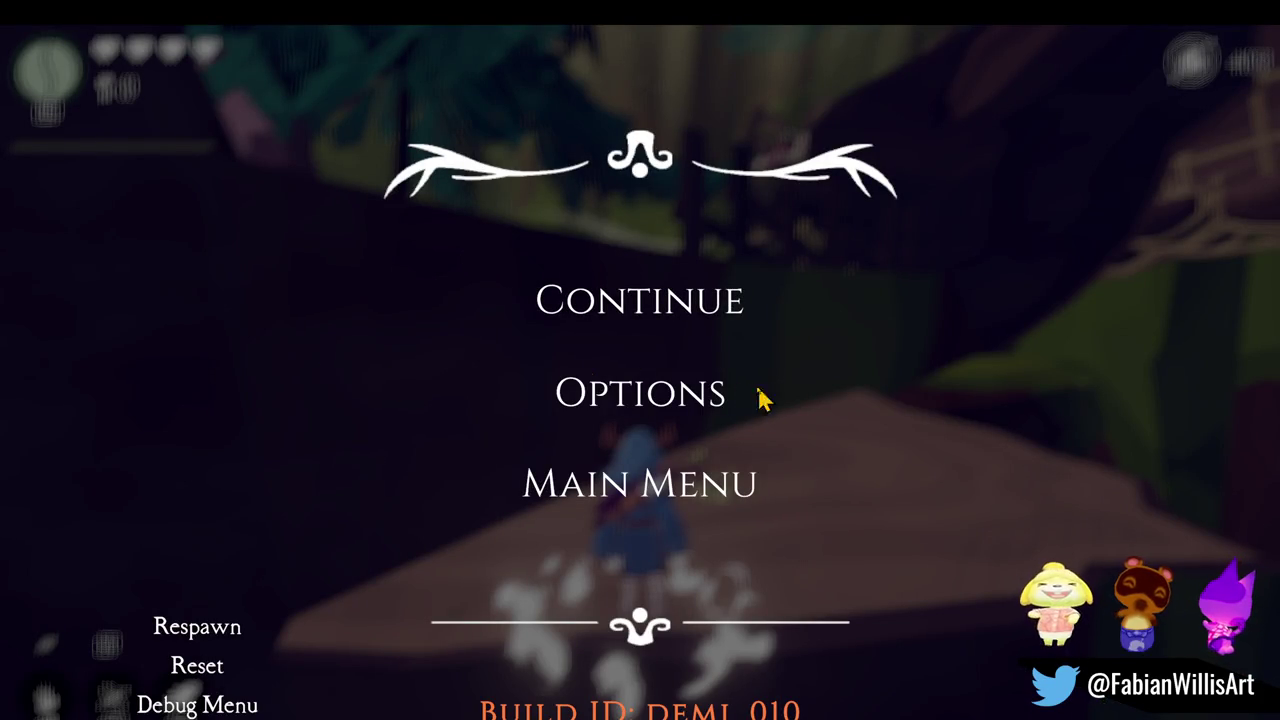
pyautogui.click(660, 312)
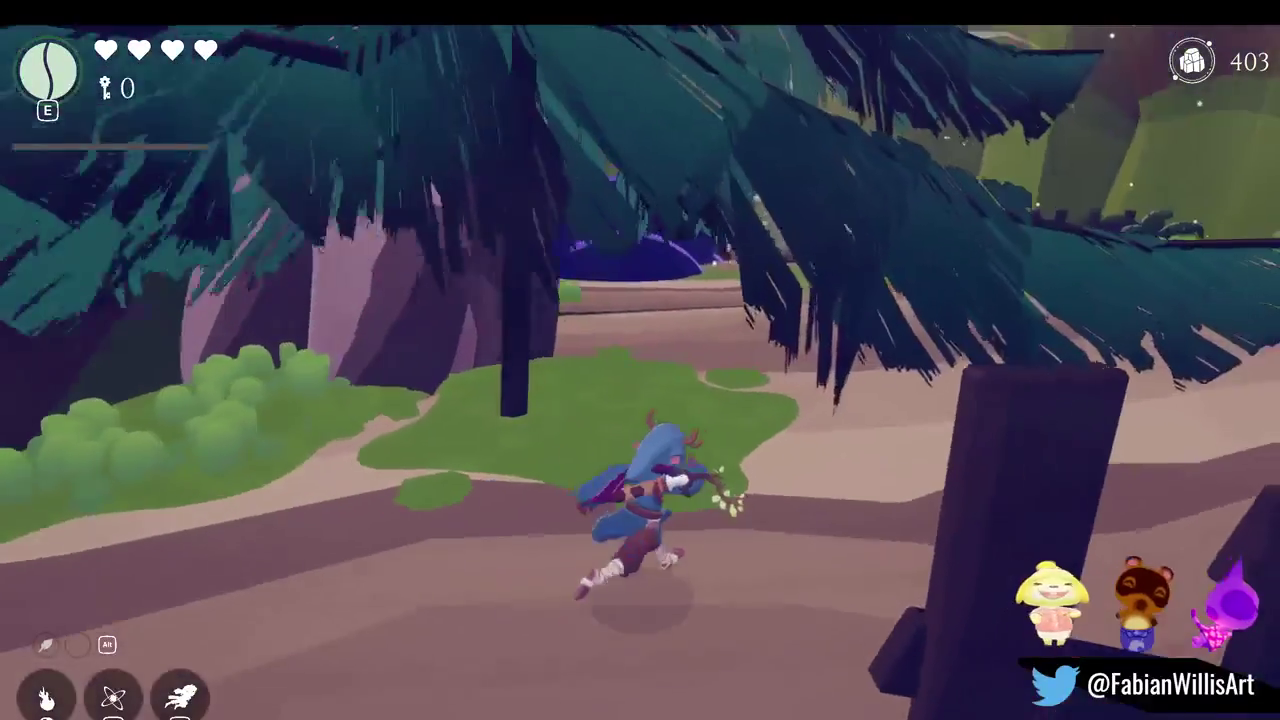
pyautogui.press('w')
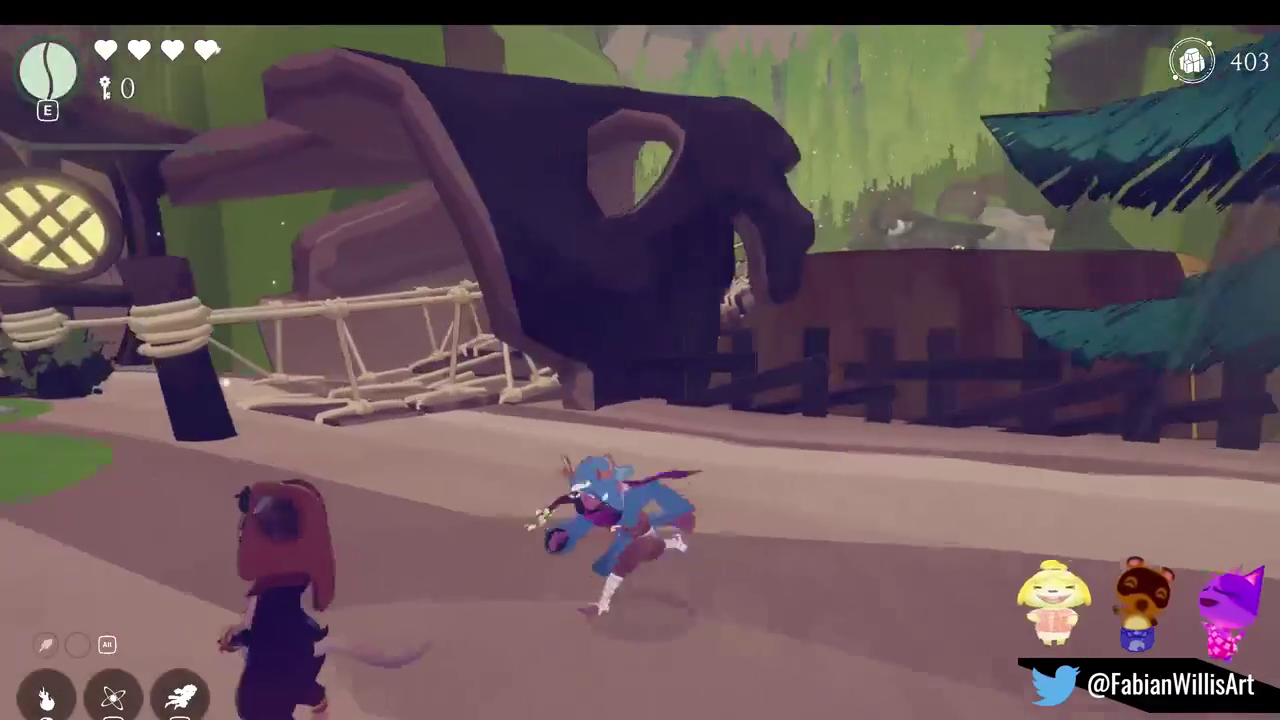
pyautogui.press('w')
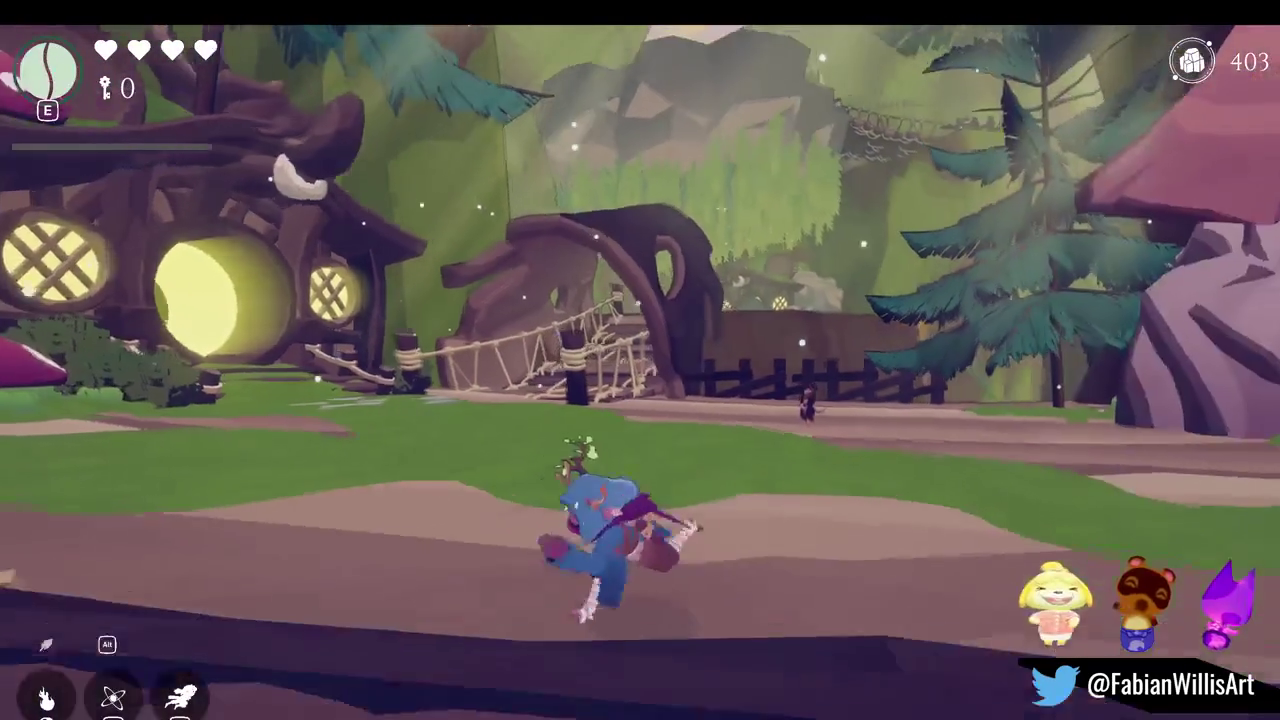
pyautogui.press('w')
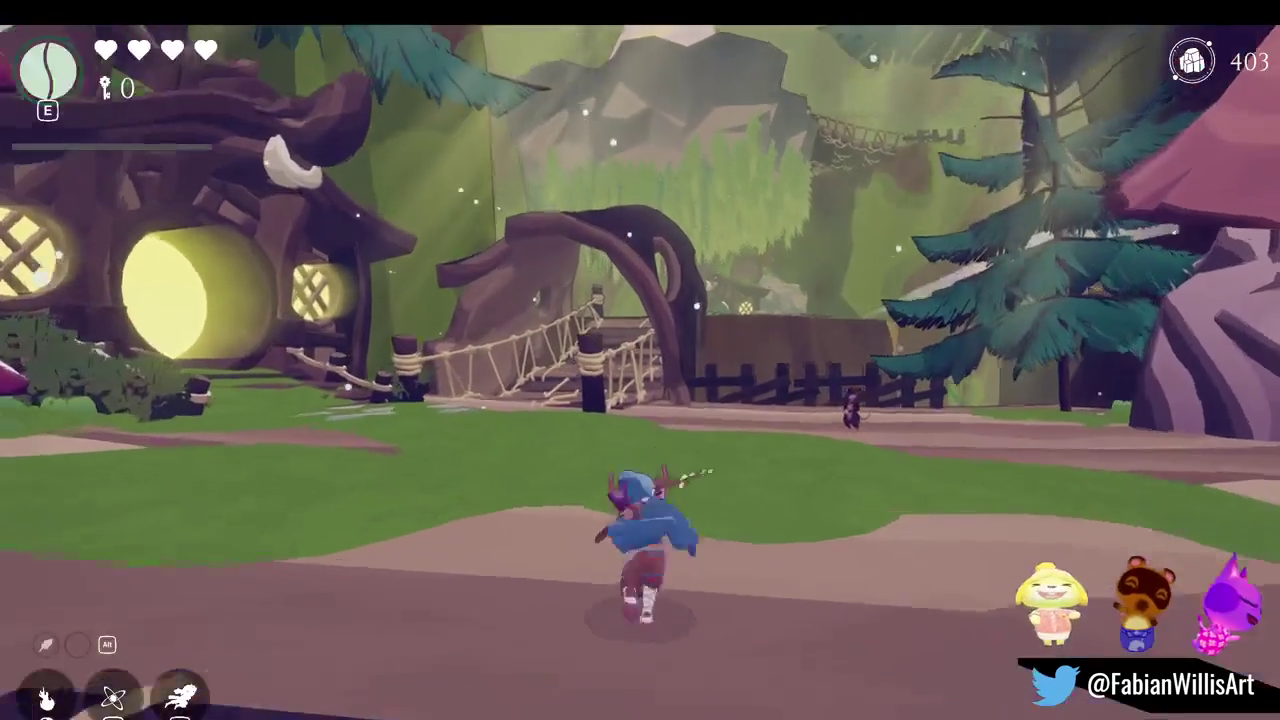
pyautogui.press('s')
pyautogui.press('w')
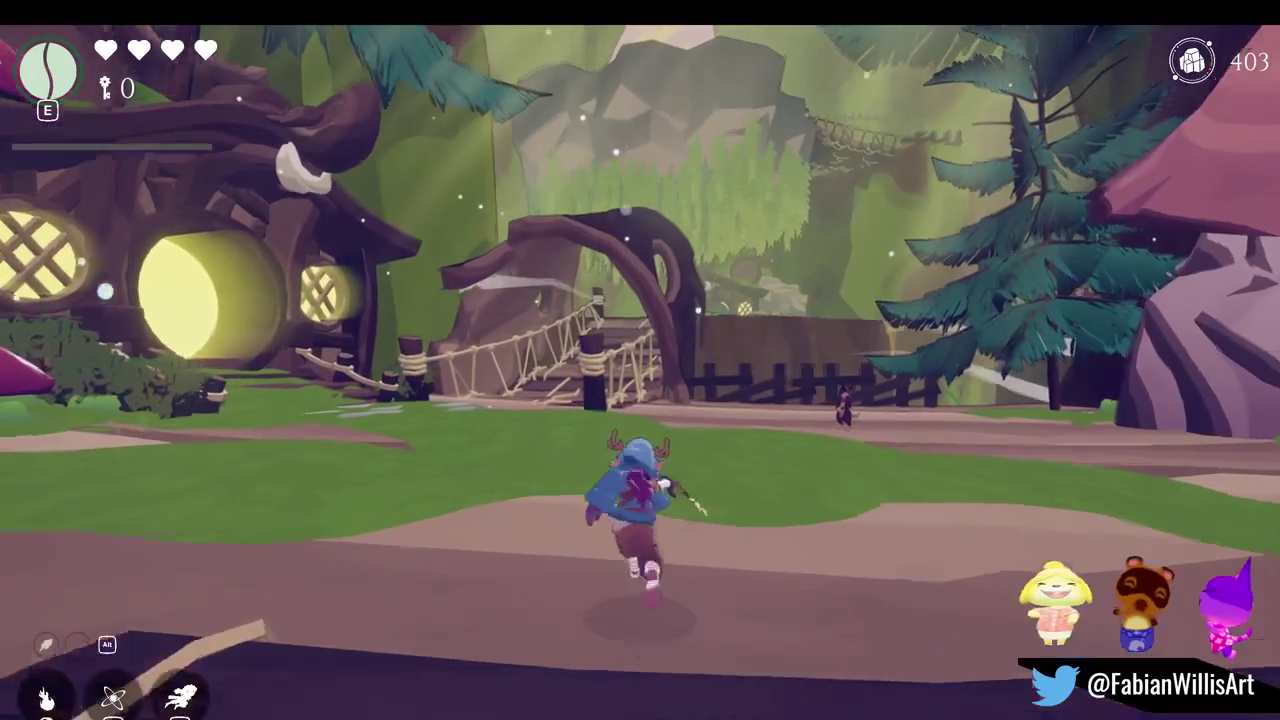
pyautogui.press('space')
pyautogui.press('s')
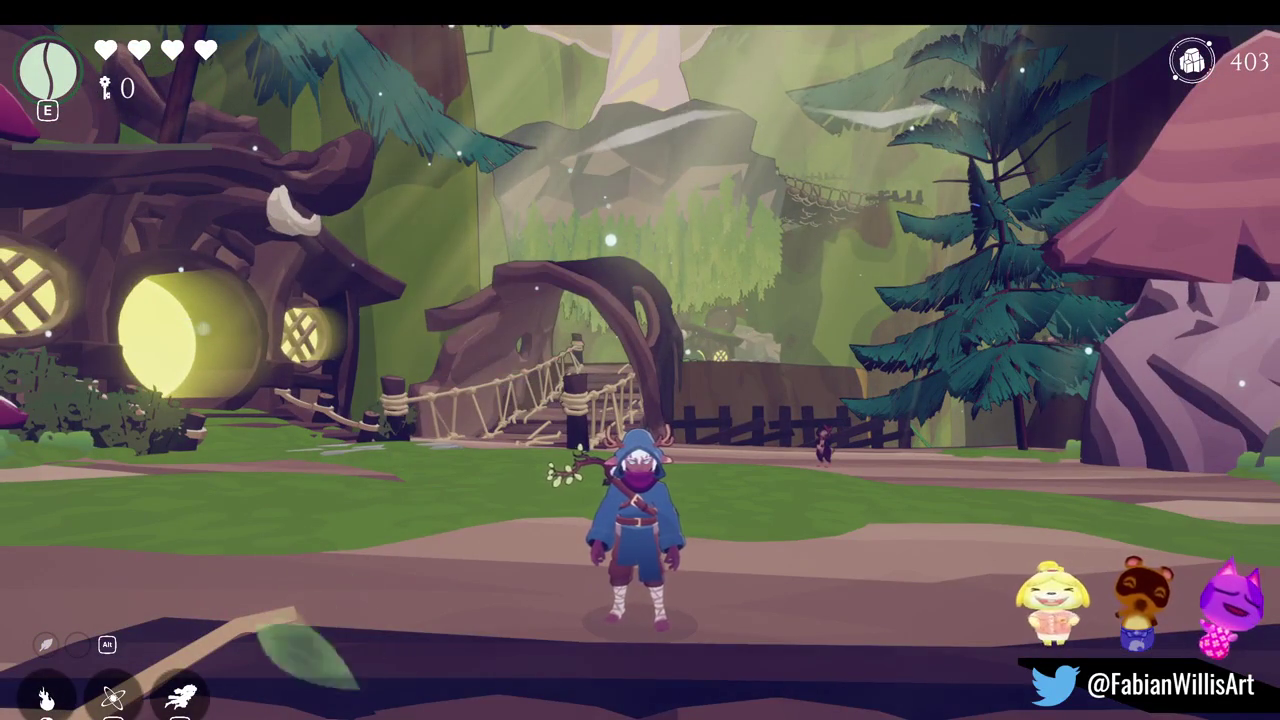
pyautogui.press('a')
pyautogui.press('w')
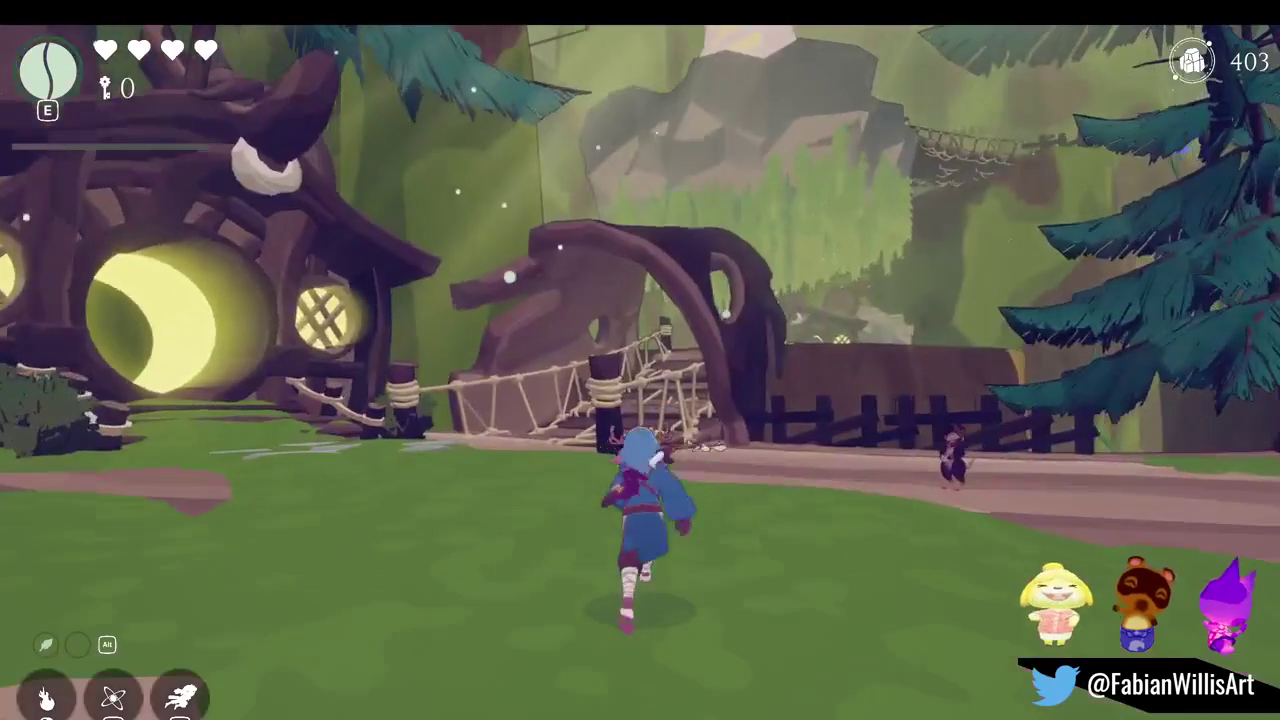
# Leave fullscreen play and fly the Scene view camera to the willow tree
pyautogui.press('F11')
pyautogui.press('super')
pyautogui.press('super')
pyautogui.click(262, 67)
pyautogui.moveTo(352, 150)
pyautogui.mouseDown()
pyautogui.moveTo(686, 243)
pyautogui.moveTo(446, 140)
pyautogui.moveTo(394, 160)
pyautogui.moveTo(491, 166)
pyautogui.moveTo(570, 246)
pyautogui.mouseUp()
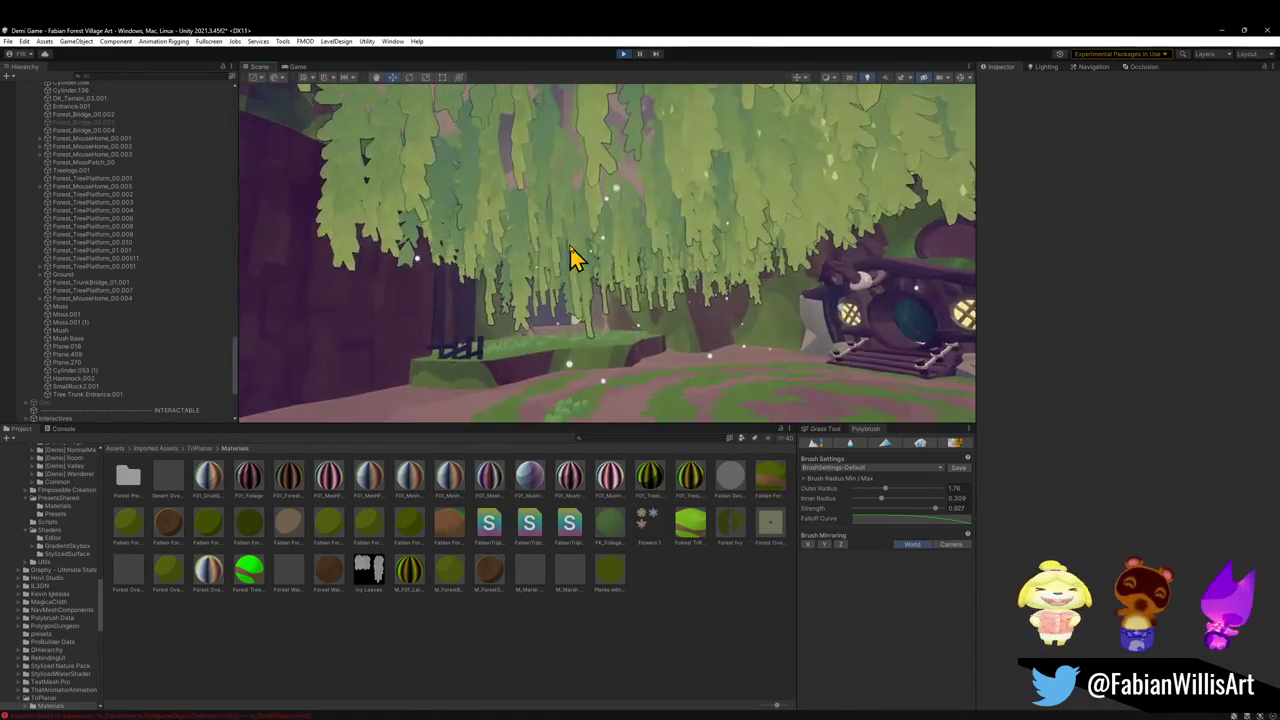
# Duplicate the willow foliage plane Plane.400 and align the copy to the cave view
pyautogui.click(570, 246)
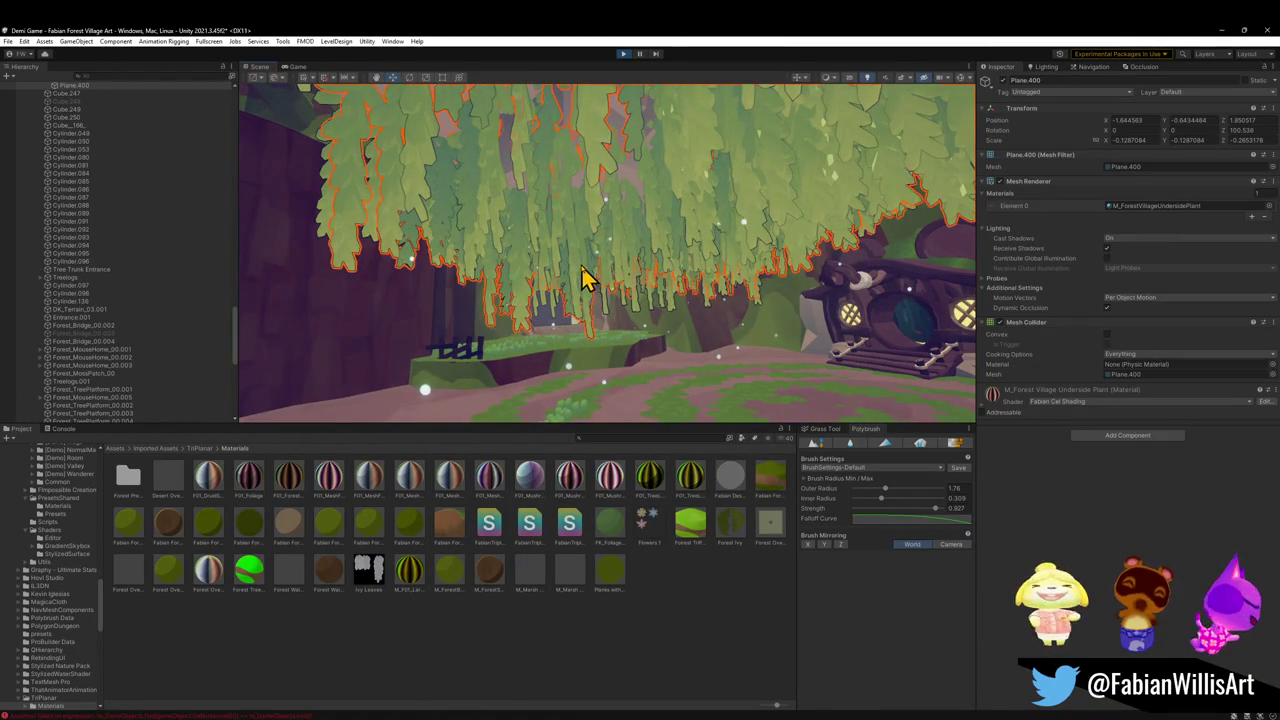
pyautogui.hotkey('ctrl', 'd')
pyautogui.moveTo(655, 283)
pyautogui.mouseDown()
pyautogui.moveTo(626, 309)
pyautogui.moveTo(600, 249)
pyautogui.moveTo(600, 191)
pyautogui.moveTo(592, 200)
pyautogui.mouseUp()
pyautogui.hotkey('ctrl', 'alt', 'f')
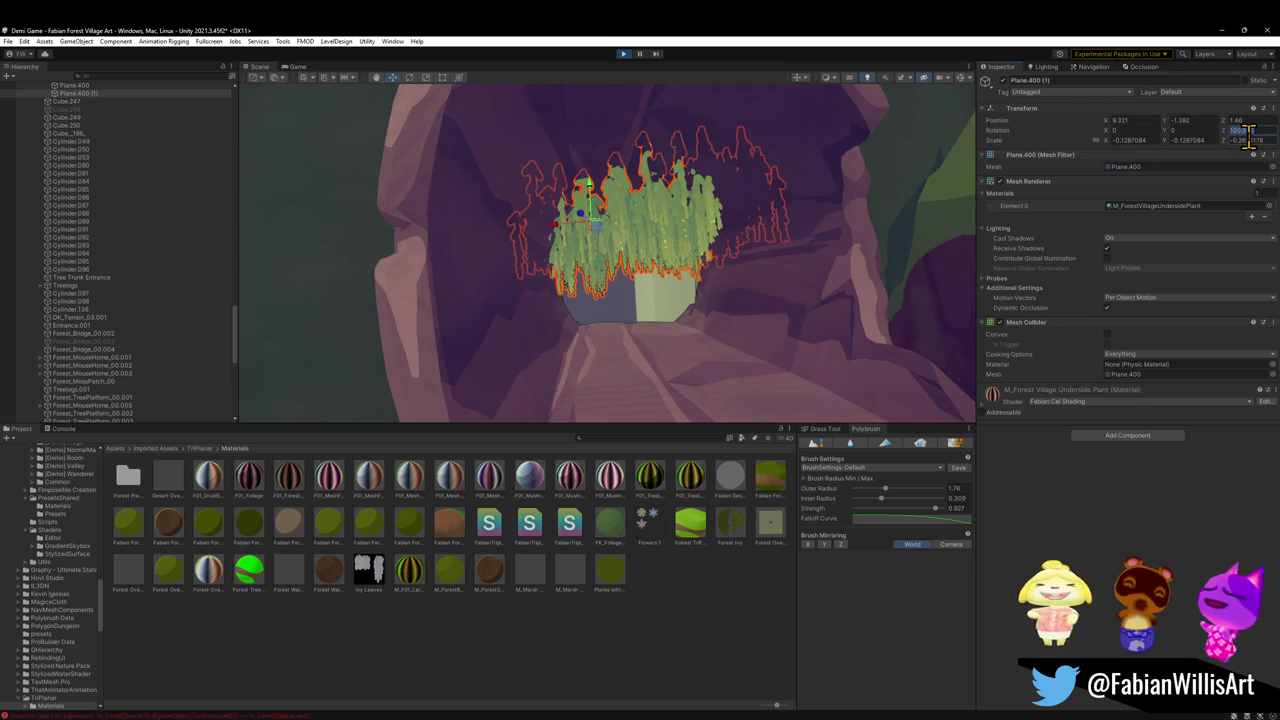
# Set the copy's Rotation Z to 0 and fit it into the cave arch opening
pyautogui.write('0')
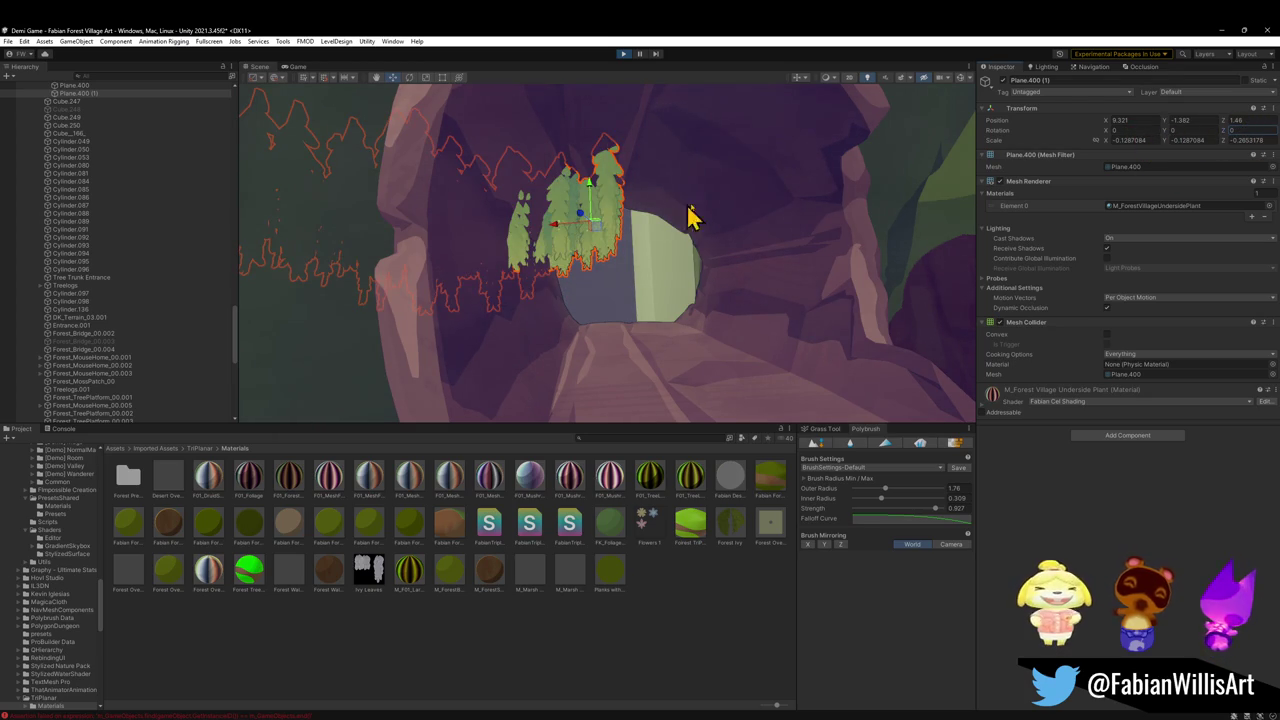
pyautogui.moveTo(558, 240); pyautogui.dragTo(778, 256)
pyautogui.moveTo(810, 180)
pyautogui.mouseDown()
pyautogui.moveTo(810, 168)
pyautogui.moveTo(811, 194)
pyautogui.moveTo(727, 212)
pyautogui.mouseUp()
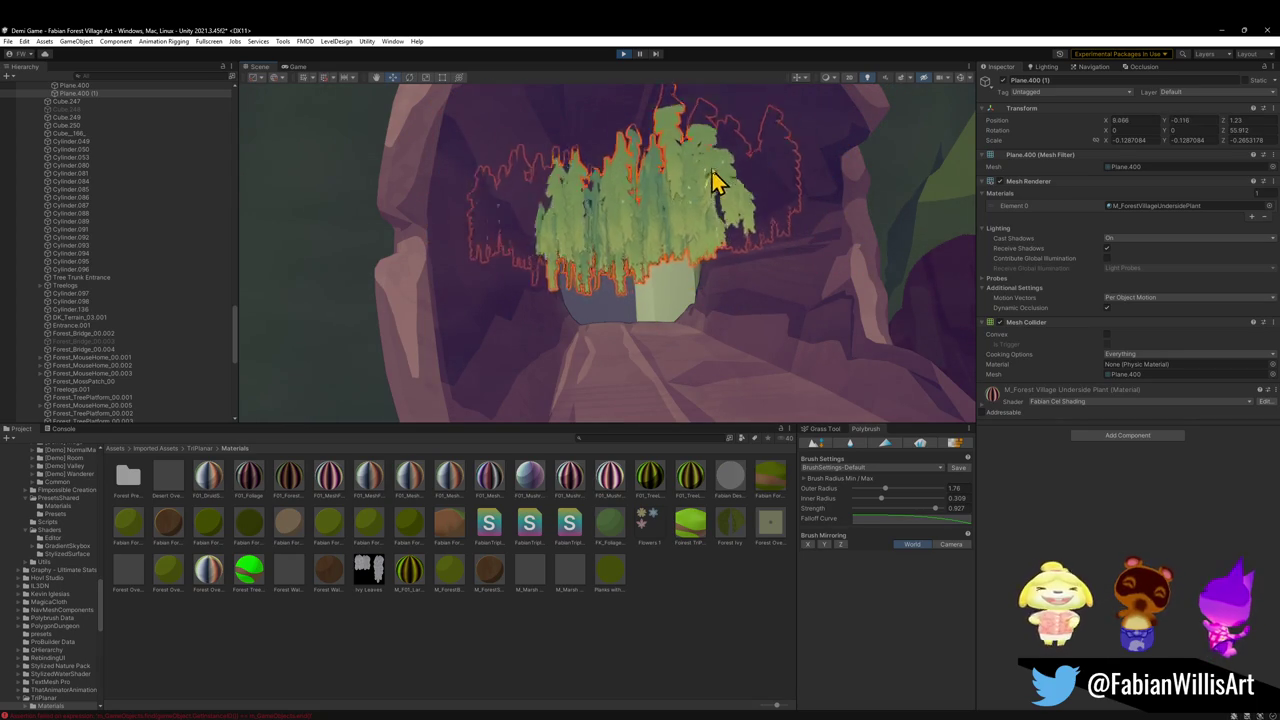
pyautogui.moveTo(745, 214)
pyautogui.mouseDown()
pyautogui.moveTo(743, 163)
pyautogui.moveTo(737, 263)
pyautogui.moveTo(811, 280)
pyautogui.moveTo(810, 298)
pyautogui.mouseUp()
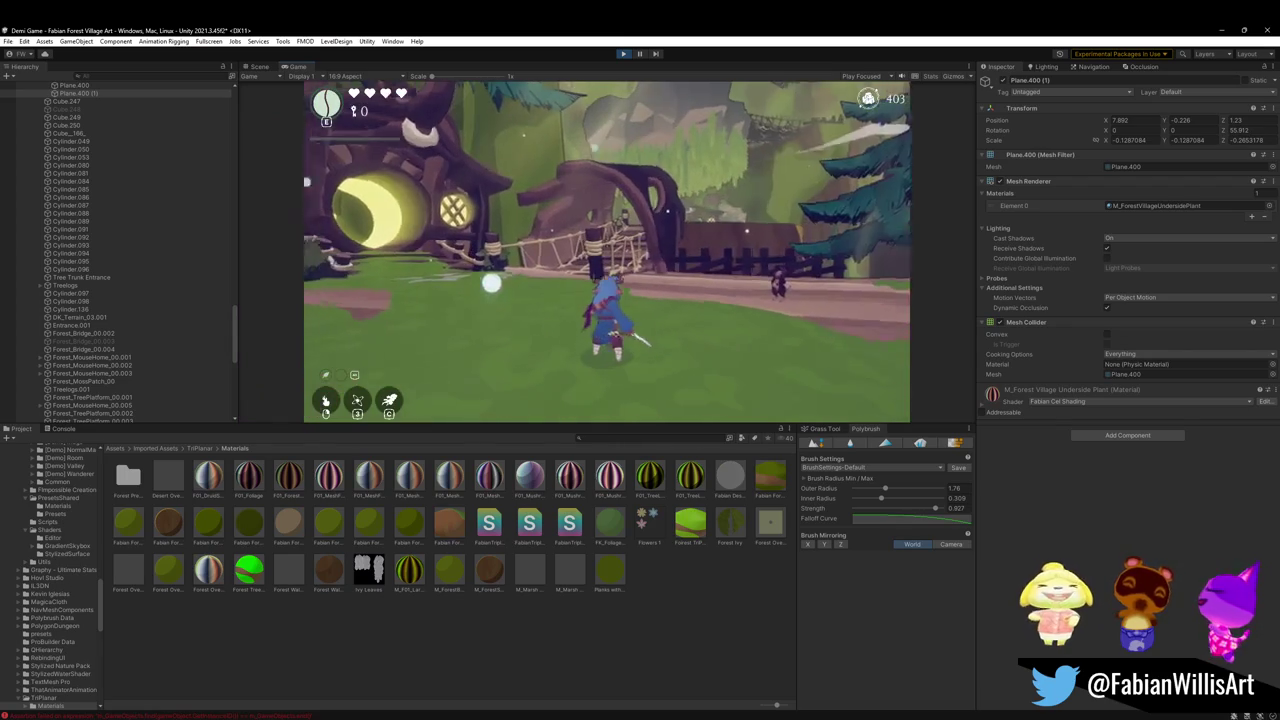
# Playtest fullscreen, running up the rope bridge, through the glade to the willow arch
pyautogui.press('F10')
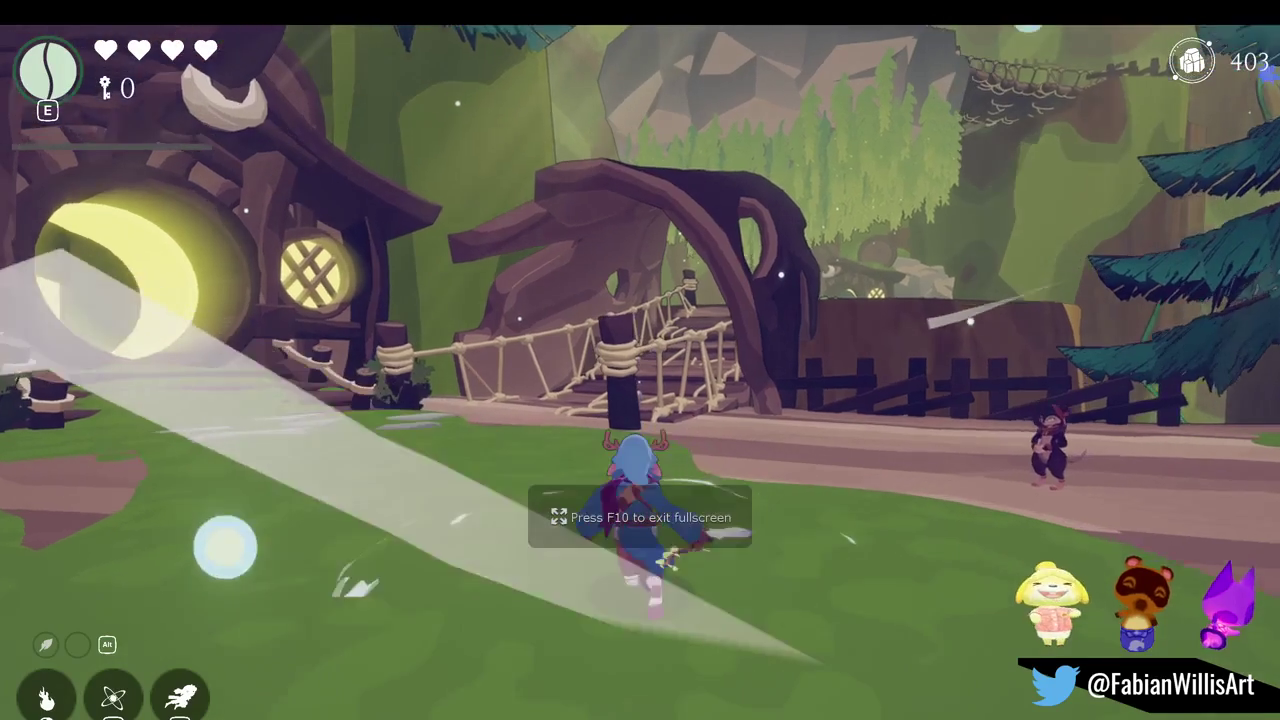
pyautogui.press('w')
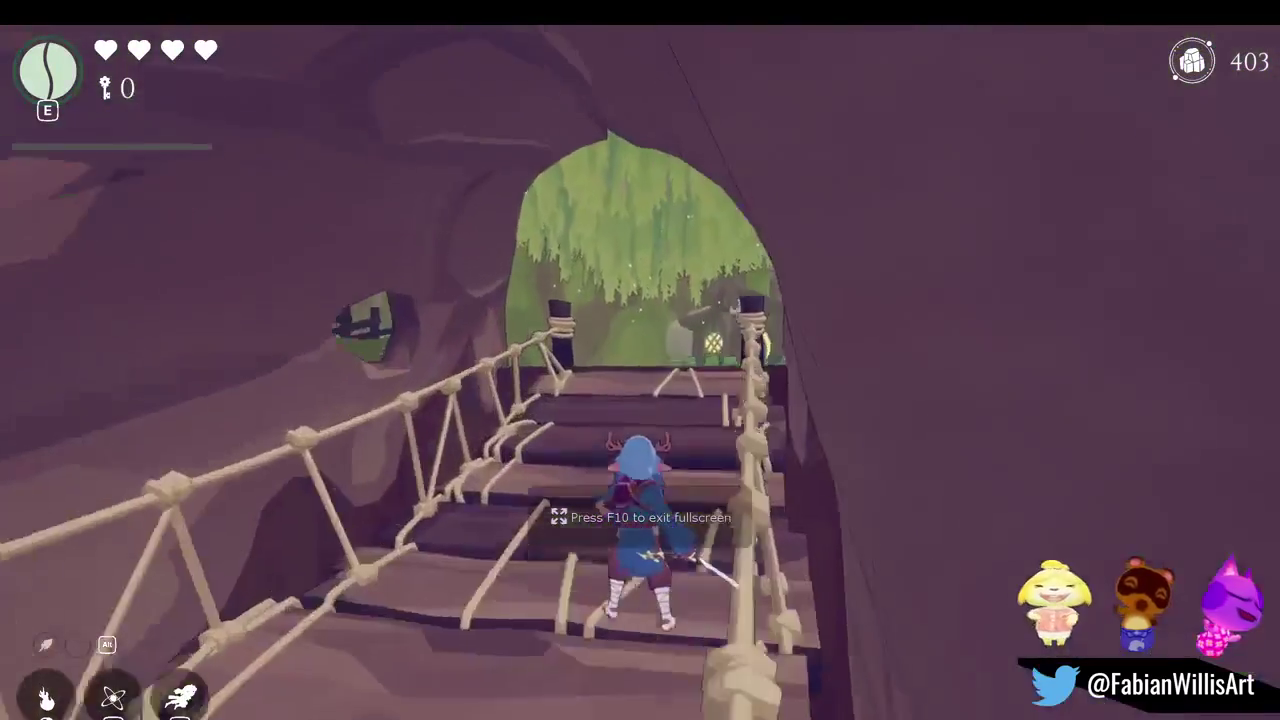
pyautogui.press('w')
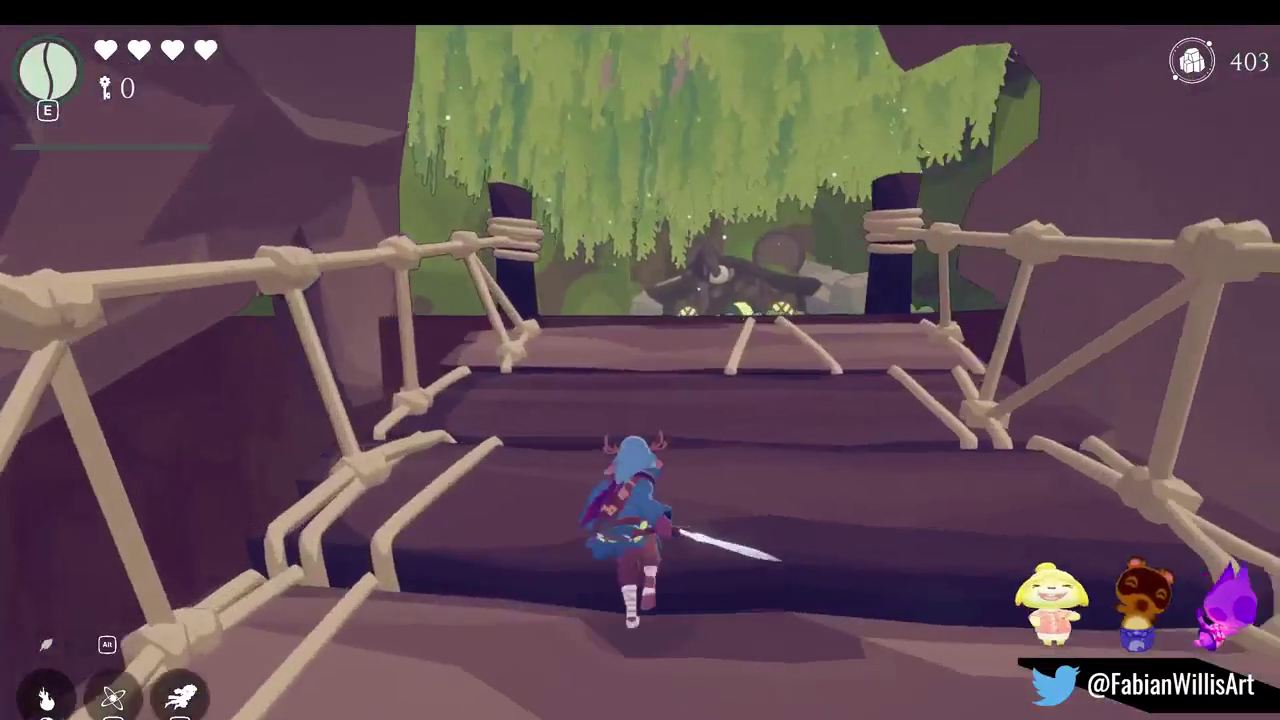
pyautogui.press('w')
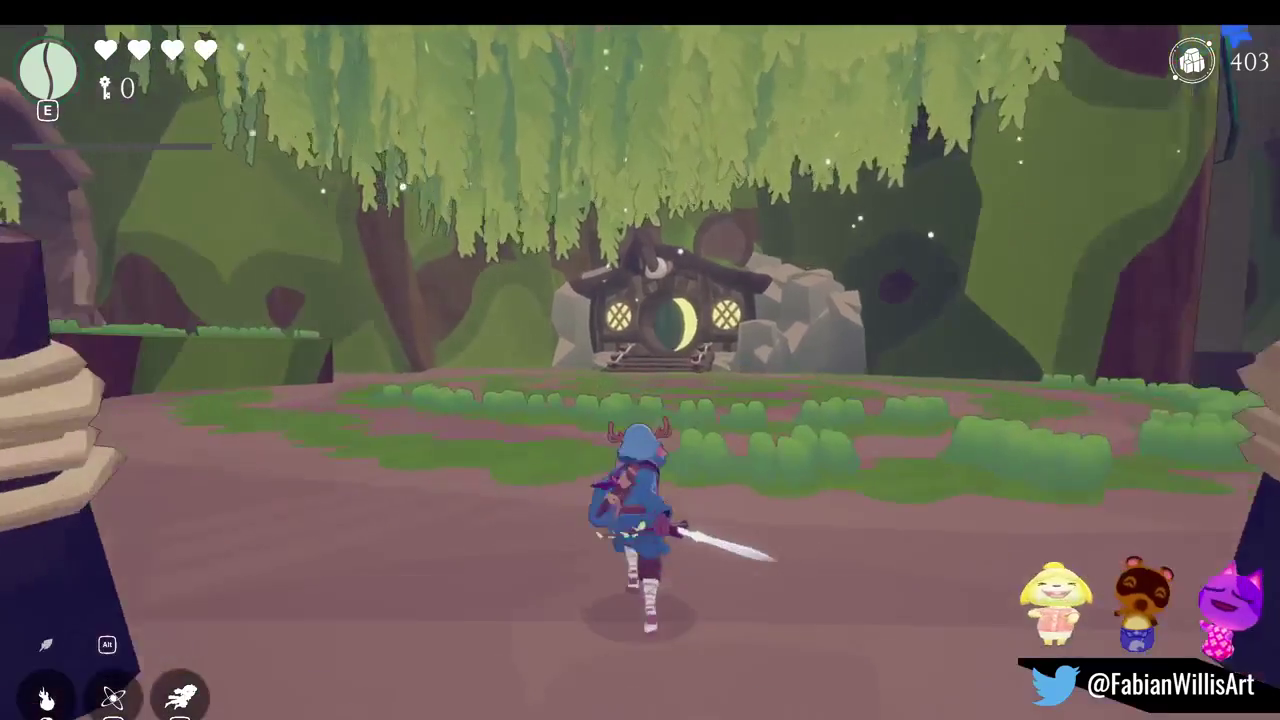
pyautogui.press('a')
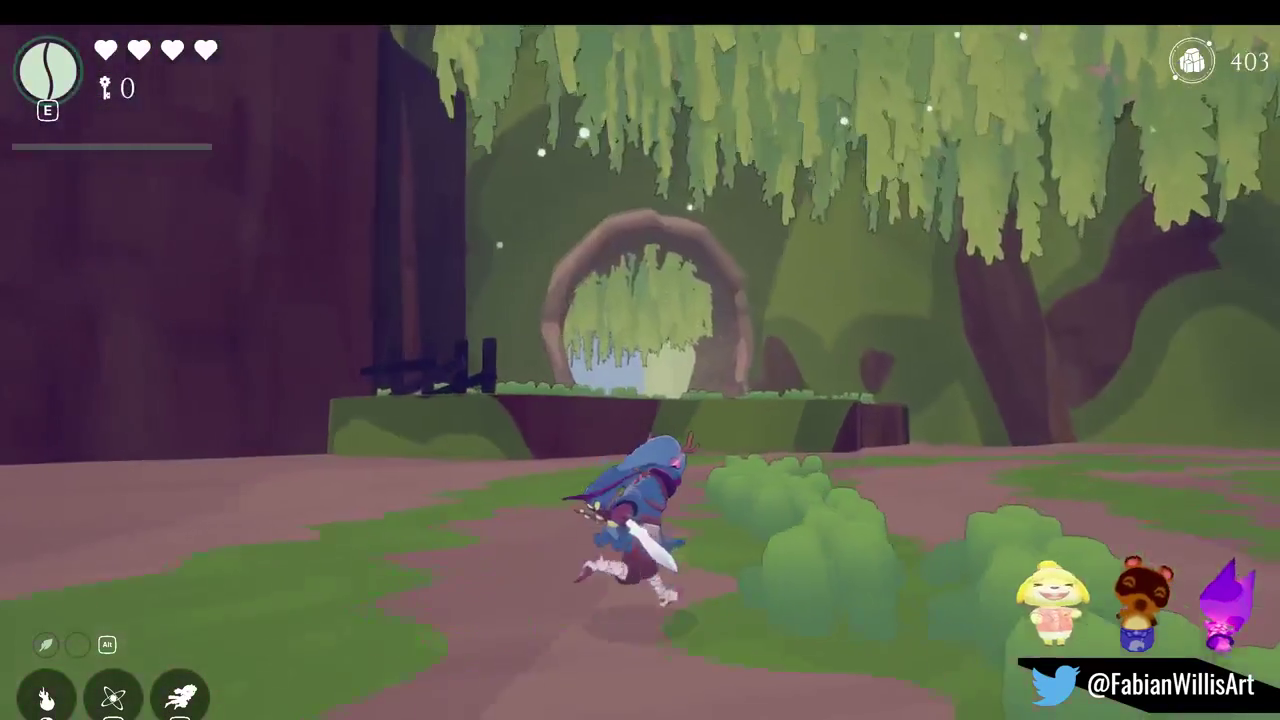
pyautogui.press('w')
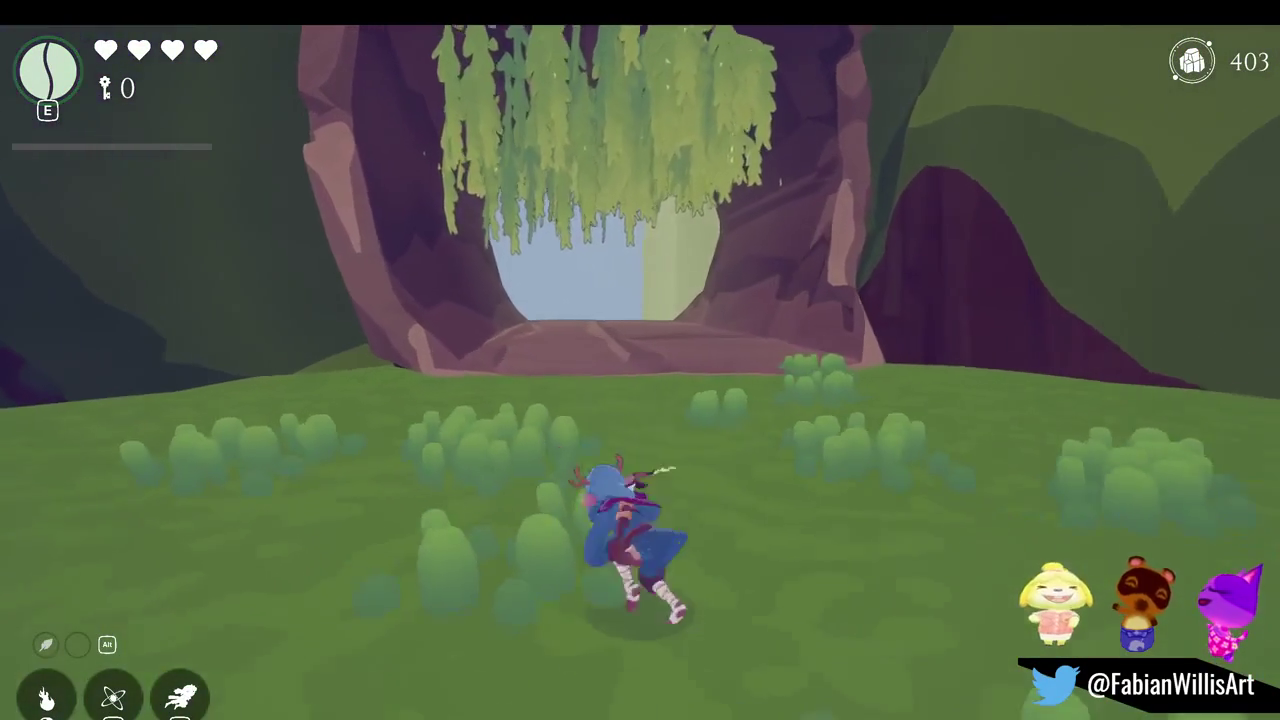
pyautogui.press('w')
pyautogui.press('w')
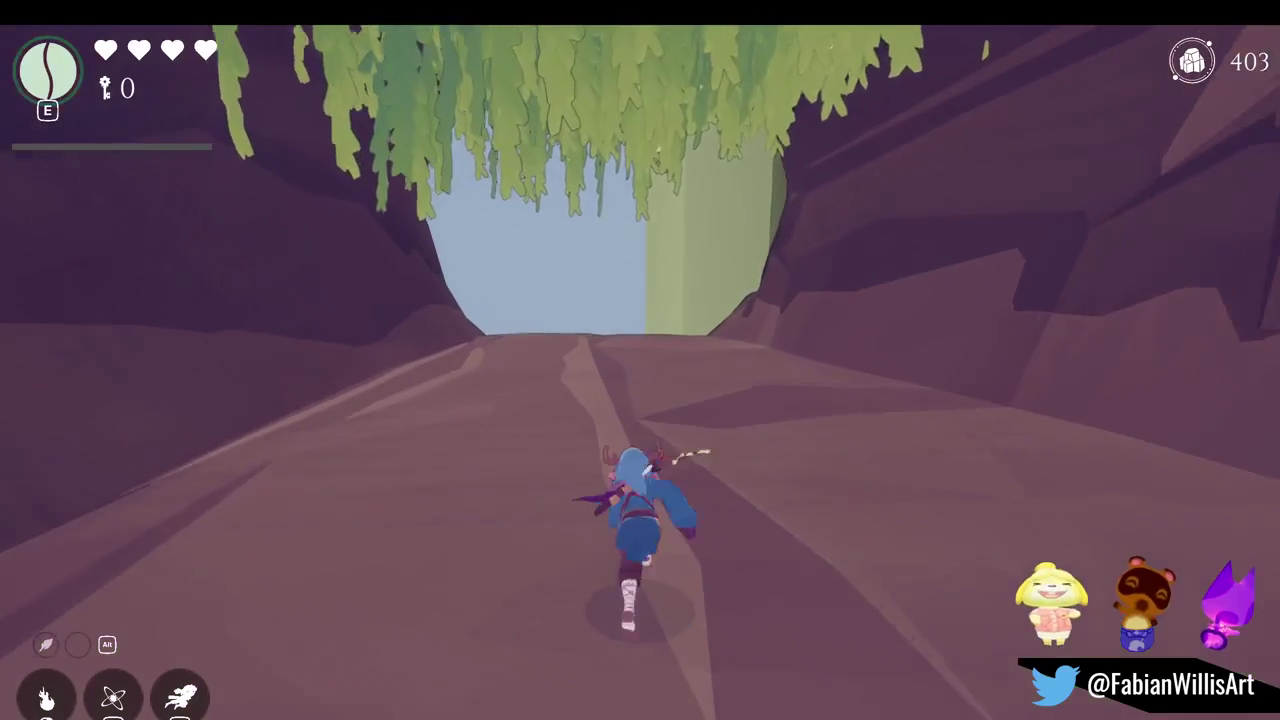
pyautogui.press('s')
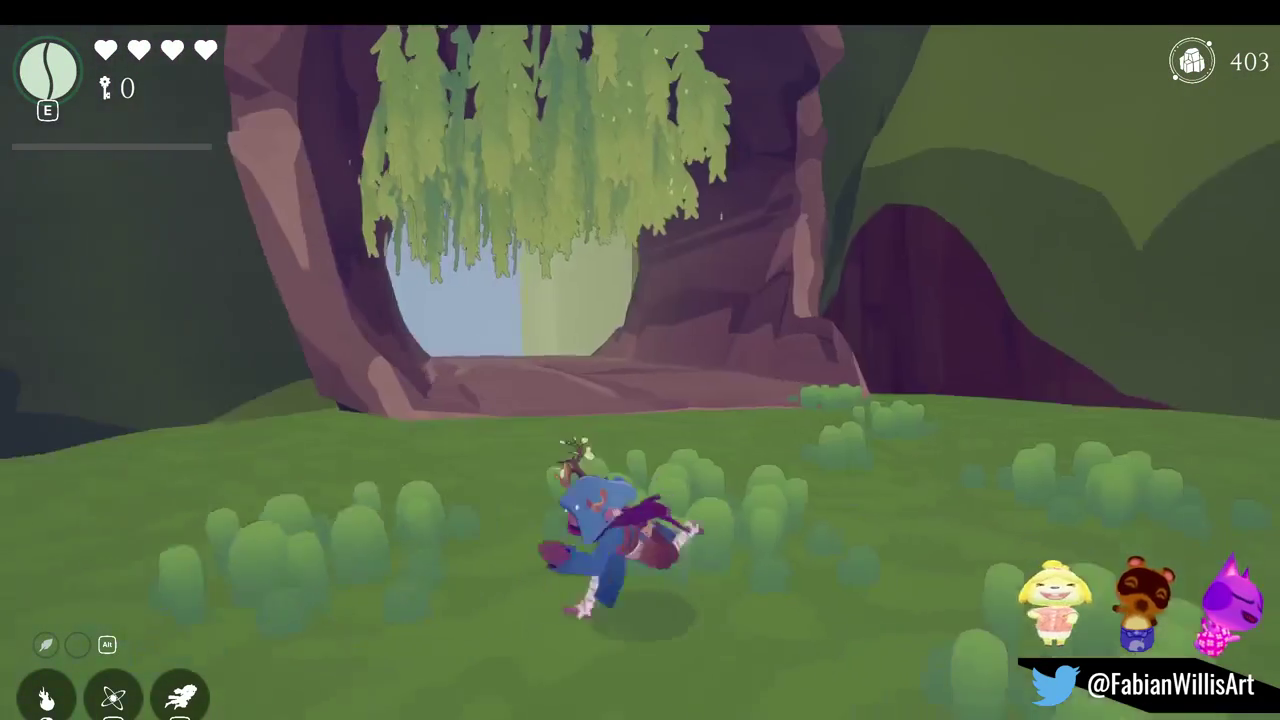
pyautogui.press('w')
# Run and dash the character along the path between the house and camera
pyautogui.press('s')
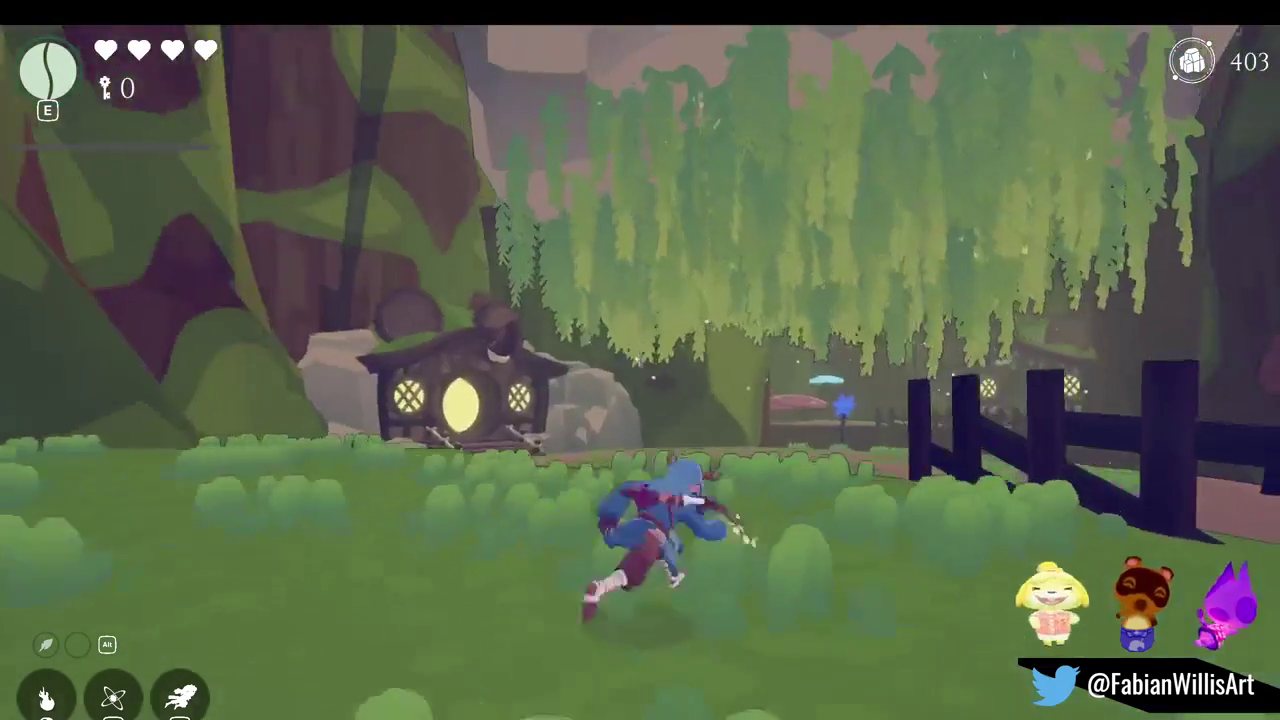
pyautogui.press('d')
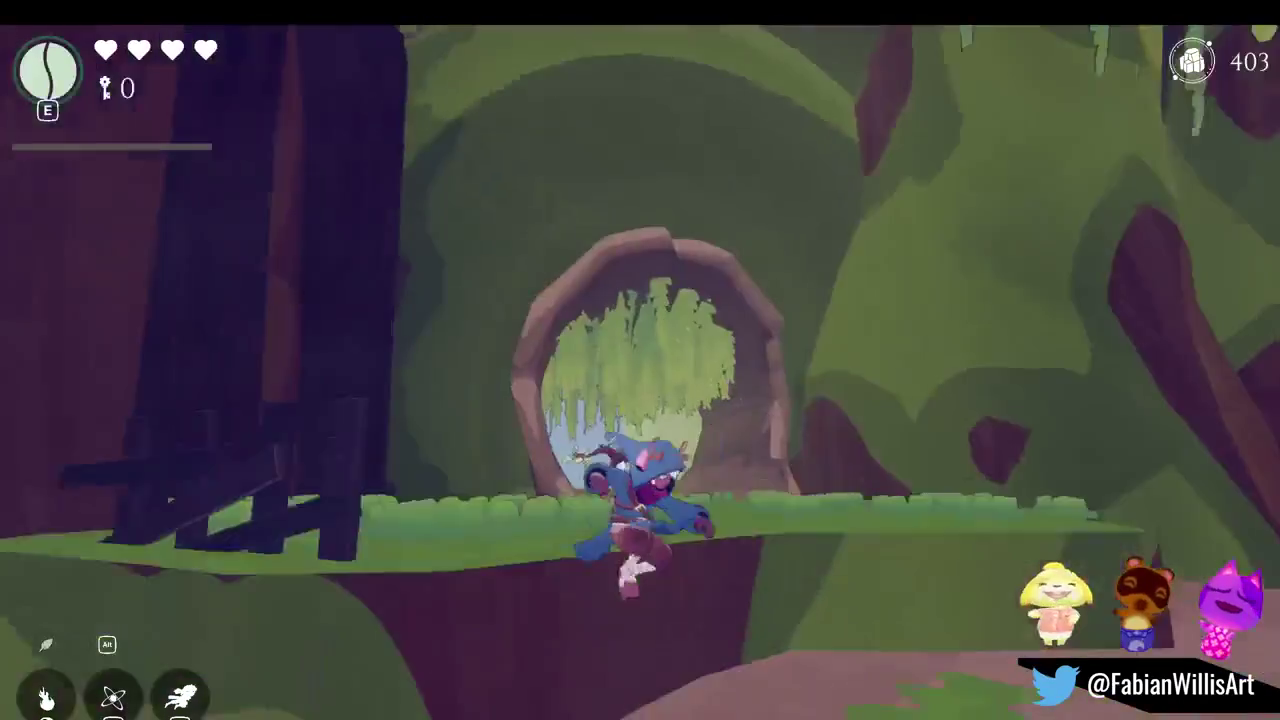
pyautogui.press('s')
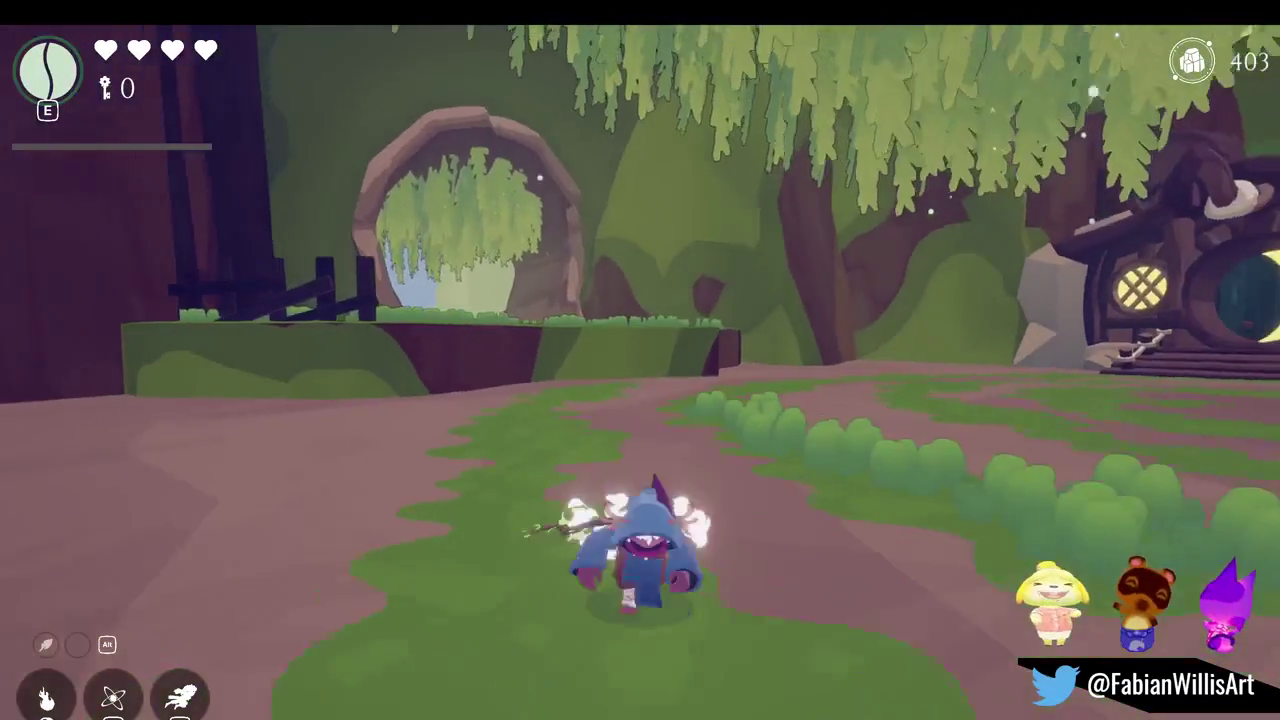
pyautogui.press('s')
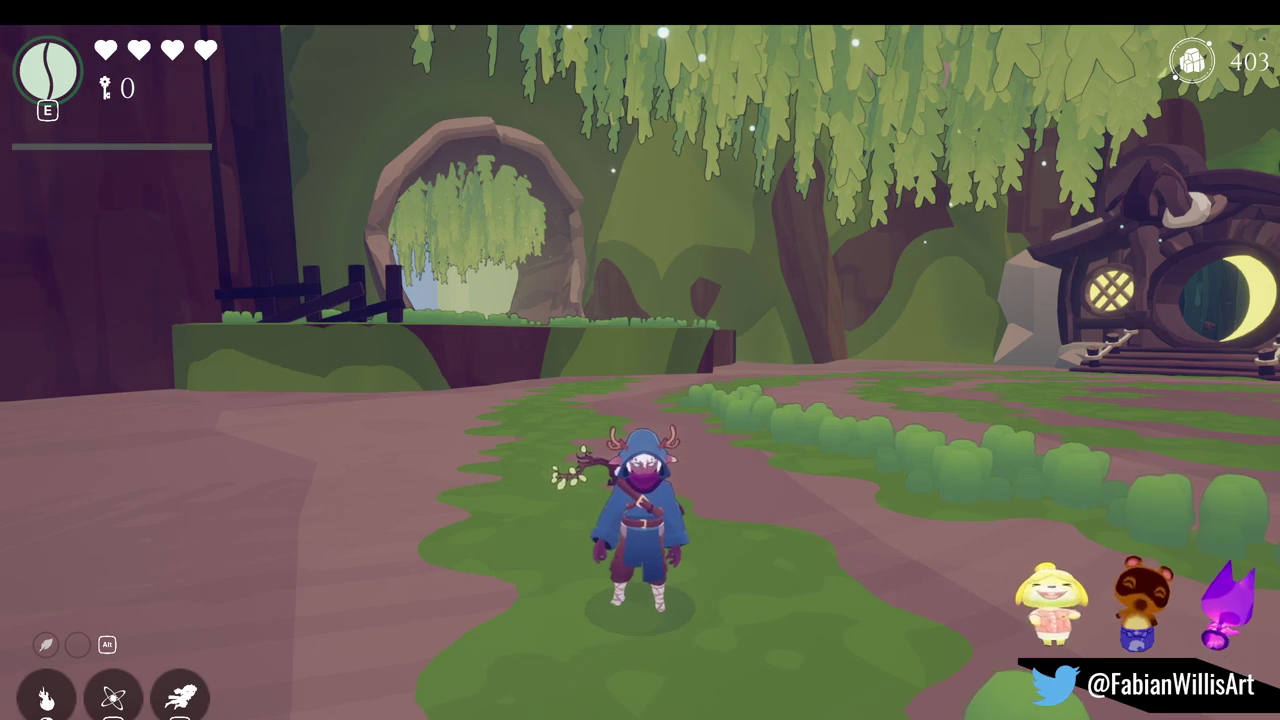
pyautogui.press('space')
pyautogui.press('w')
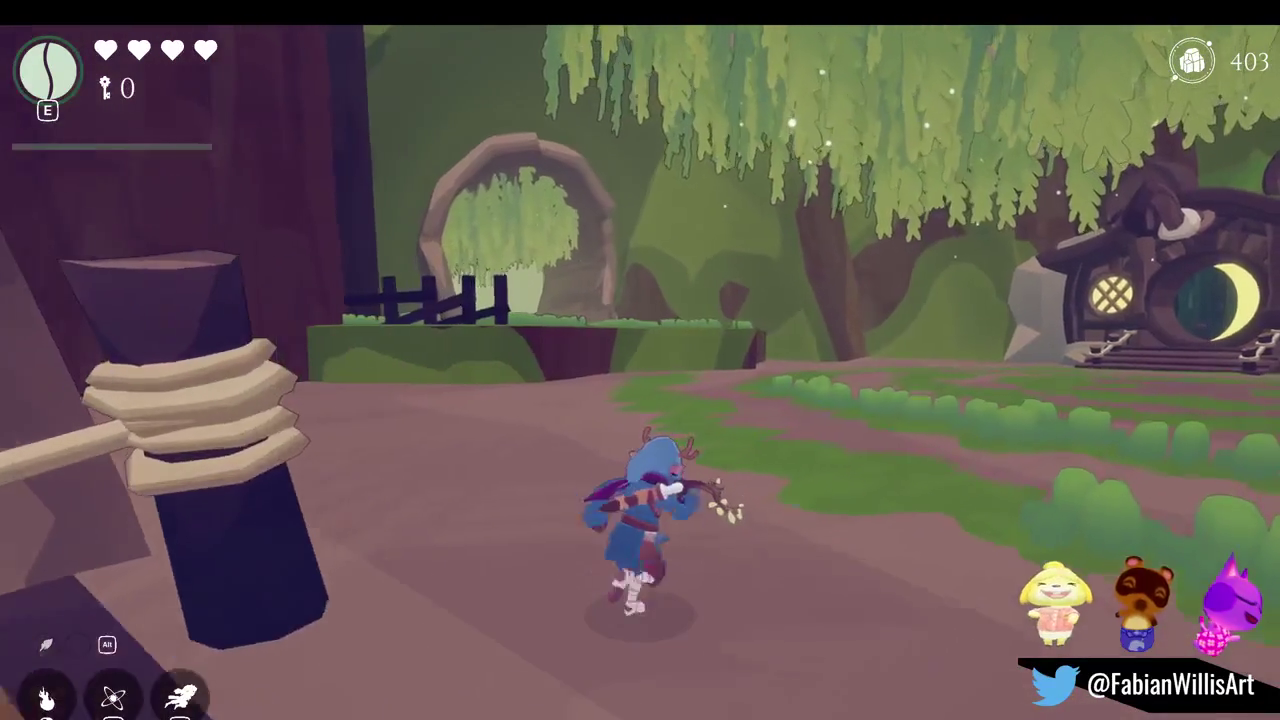
pyautogui.press('s')
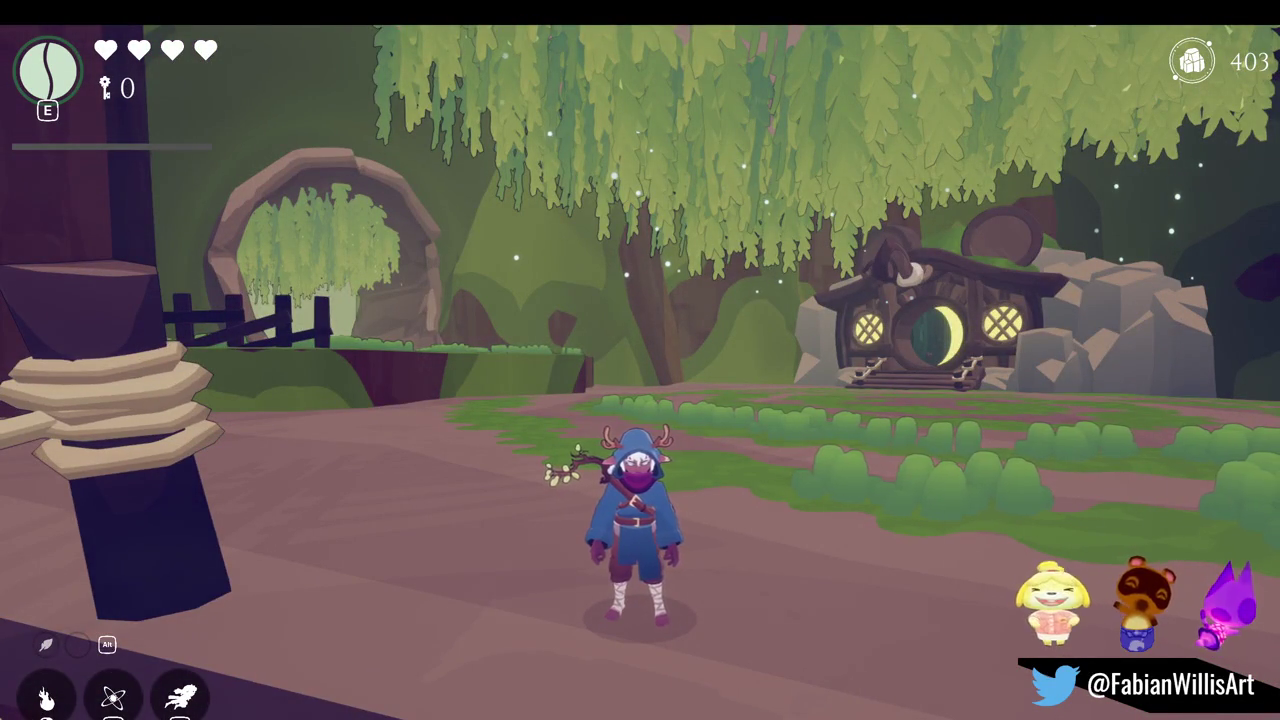
pyautogui.press('w')
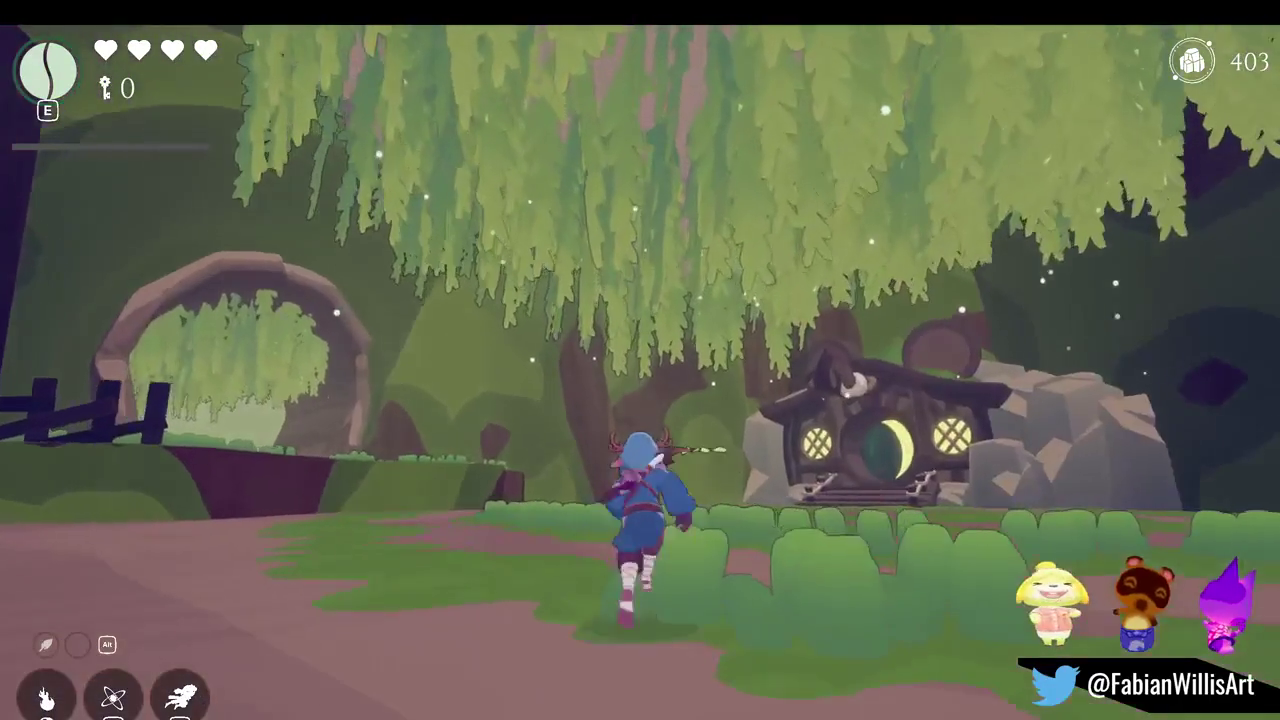
pyautogui.press('s')
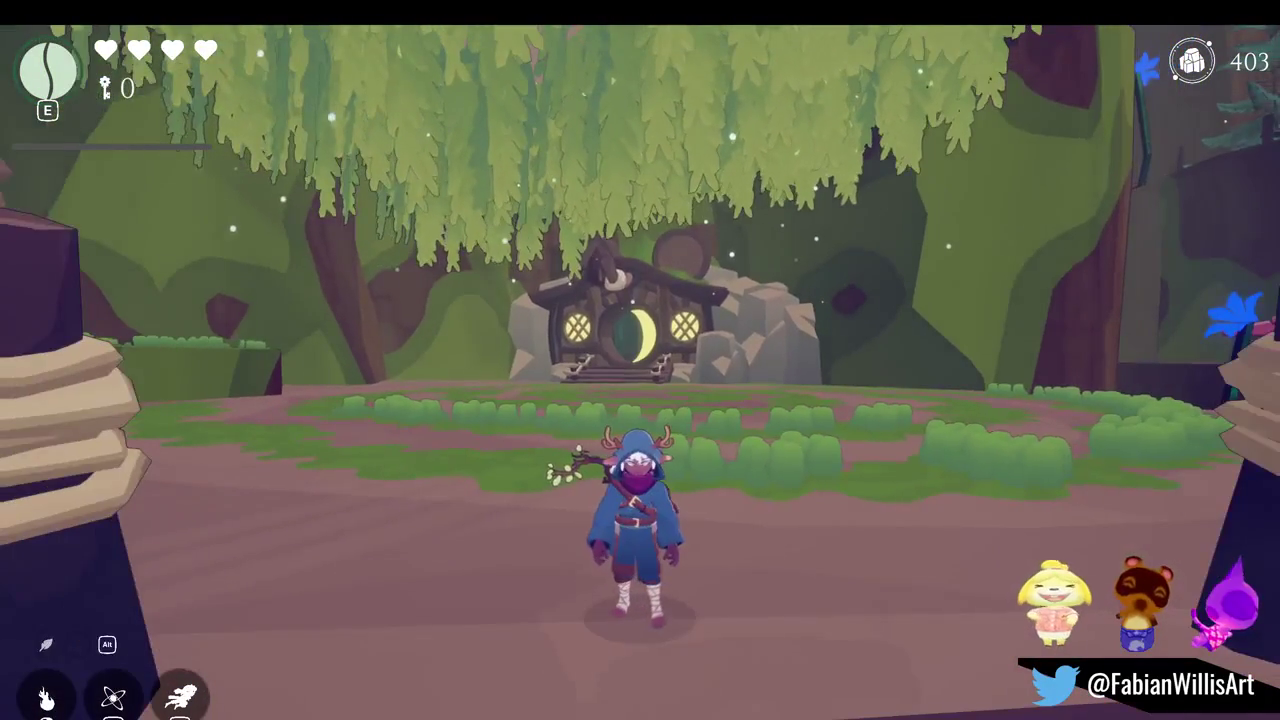
pyautogui.press('w')
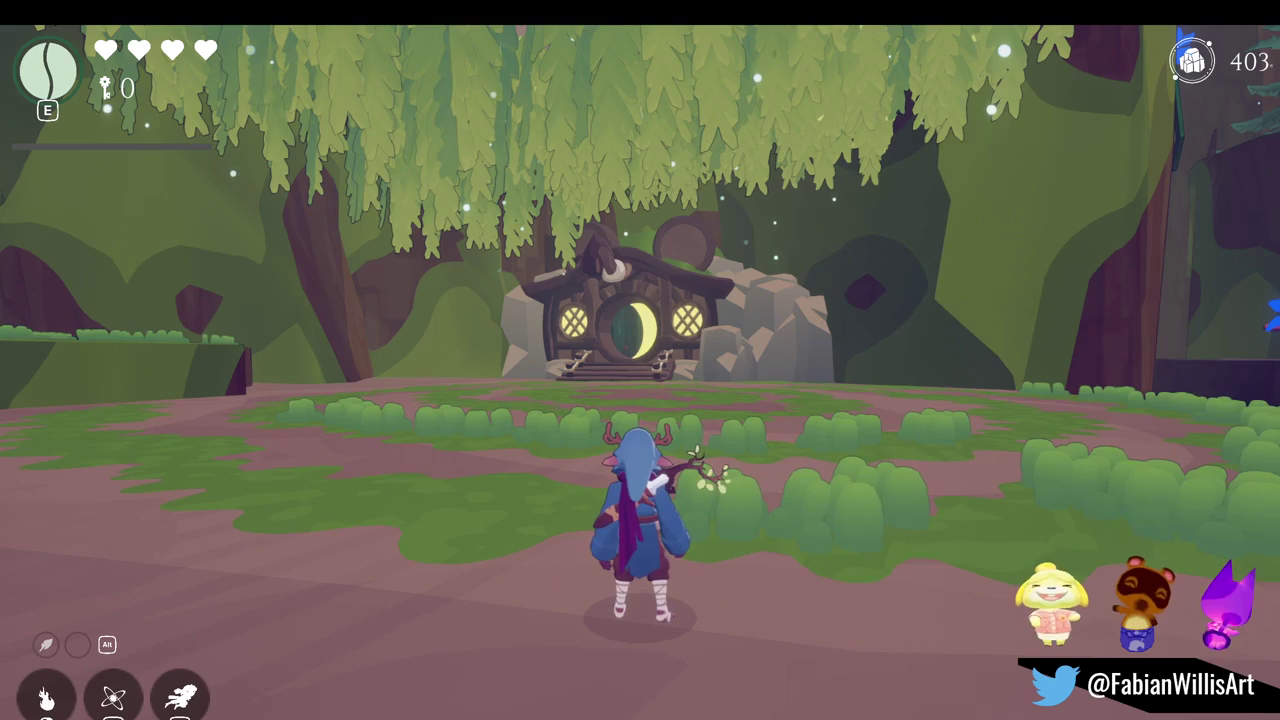
pyautogui.press('w')
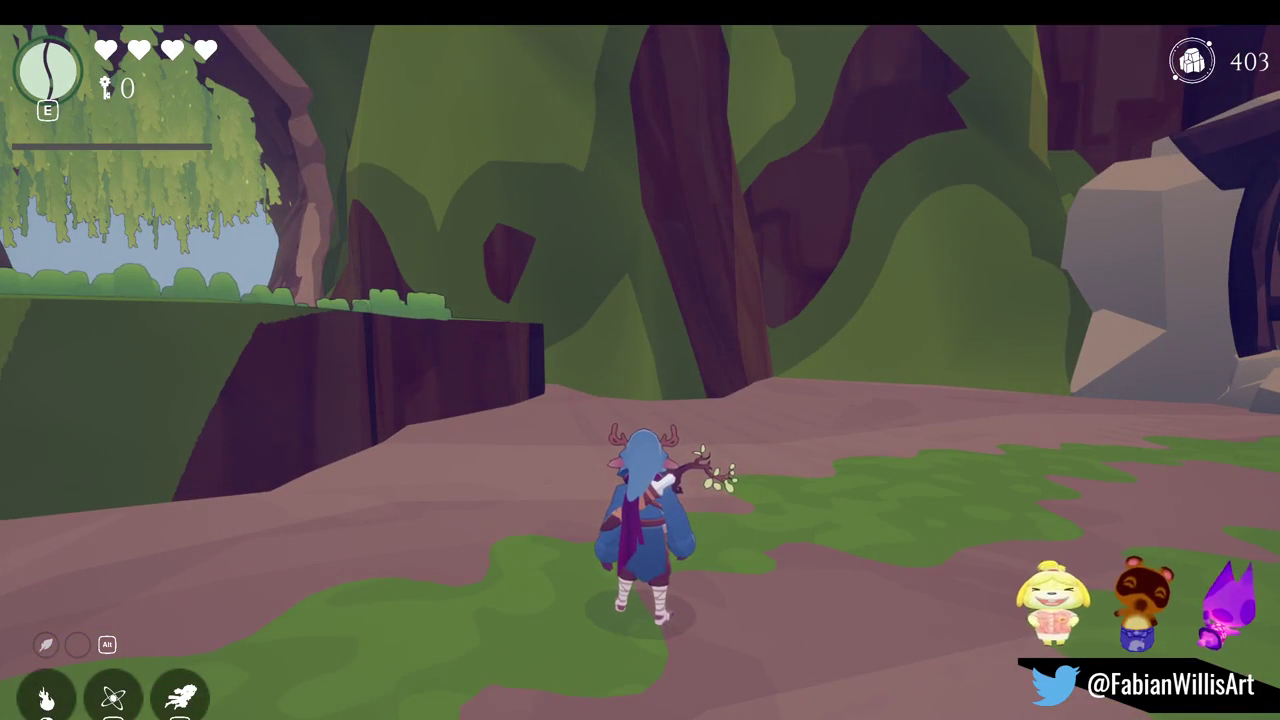
# Leave the fullscreen playtest and orbit the level in the Scene view
pyautogui.press('super')
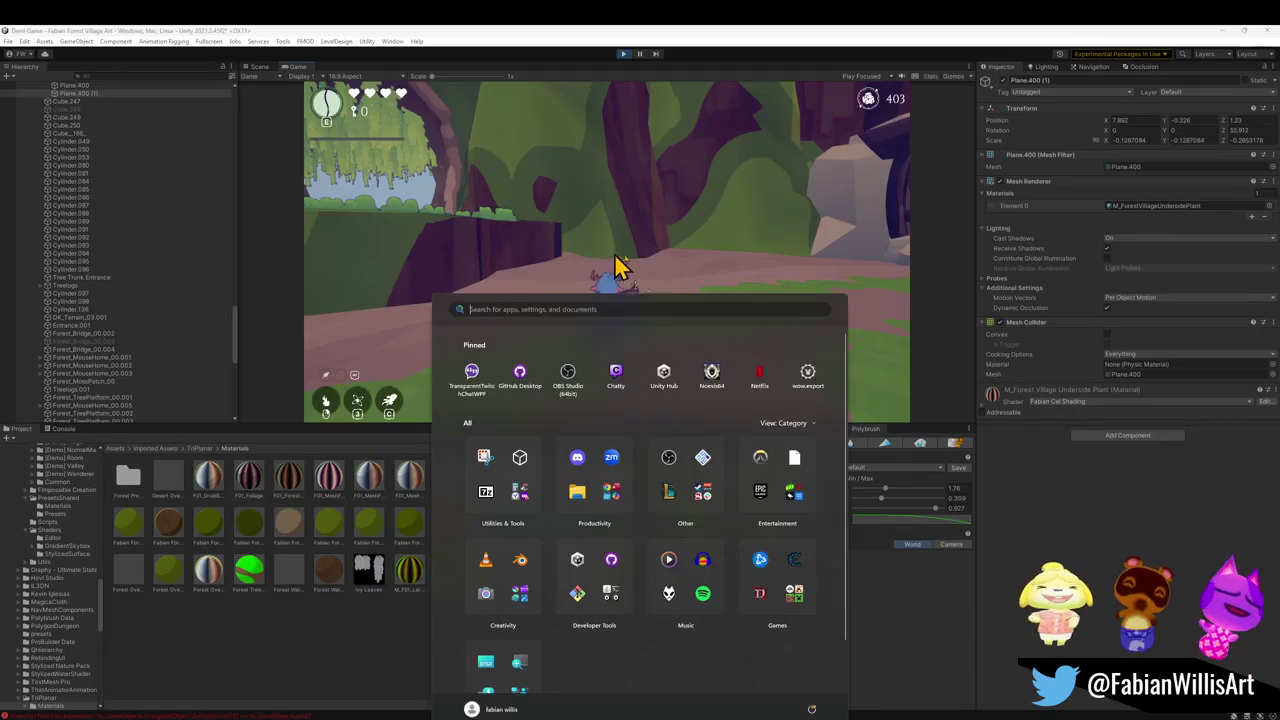
pyautogui.click(398, 88)
pyautogui.click(259, 66)
pyautogui.moveTo(449, 143)
pyautogui.mouseDown()
pyautogui.moveTo(654, 303)
pyautogui.moveTo(243, 311)
pyautogui.moveTo(232, 325)
pyautogui.moveTo(497, 354)
pyautogui.moveTo(463, 360)
pyautogui.moveTo(557, 283)
pyautogui.mouseUp()
# Move a Forest_MossPatch_04 patch down and right near the house, then frame it for rotating
pyautogui.click(500, 360)
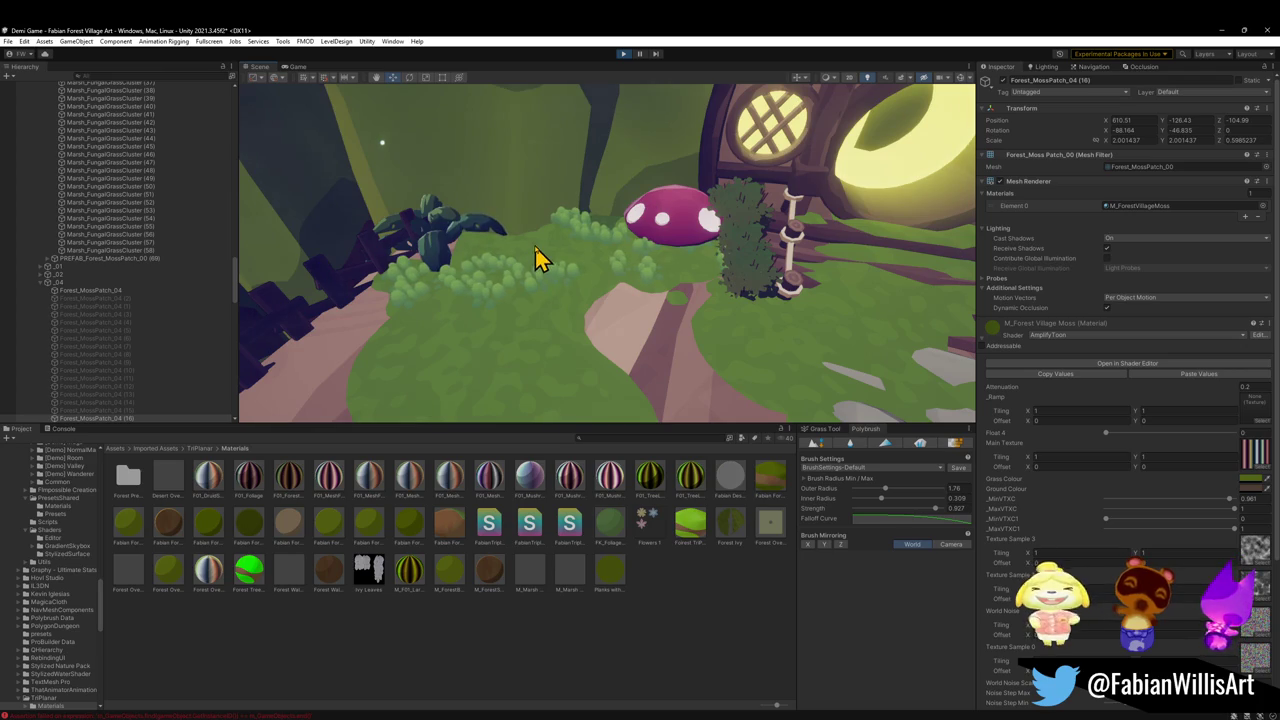
pyautogui.moveTo(523, 312)
pyautogui.mouseDown()
pyautogui.moveTo(780, 194)
pyautogui.moveTo(740, 223)
pyautogui.moveTo(803, 243)
pyautogui.moveTo(754, 251)
pyautogui.moveTo(729, 277)
pyautogui.mouseUp()
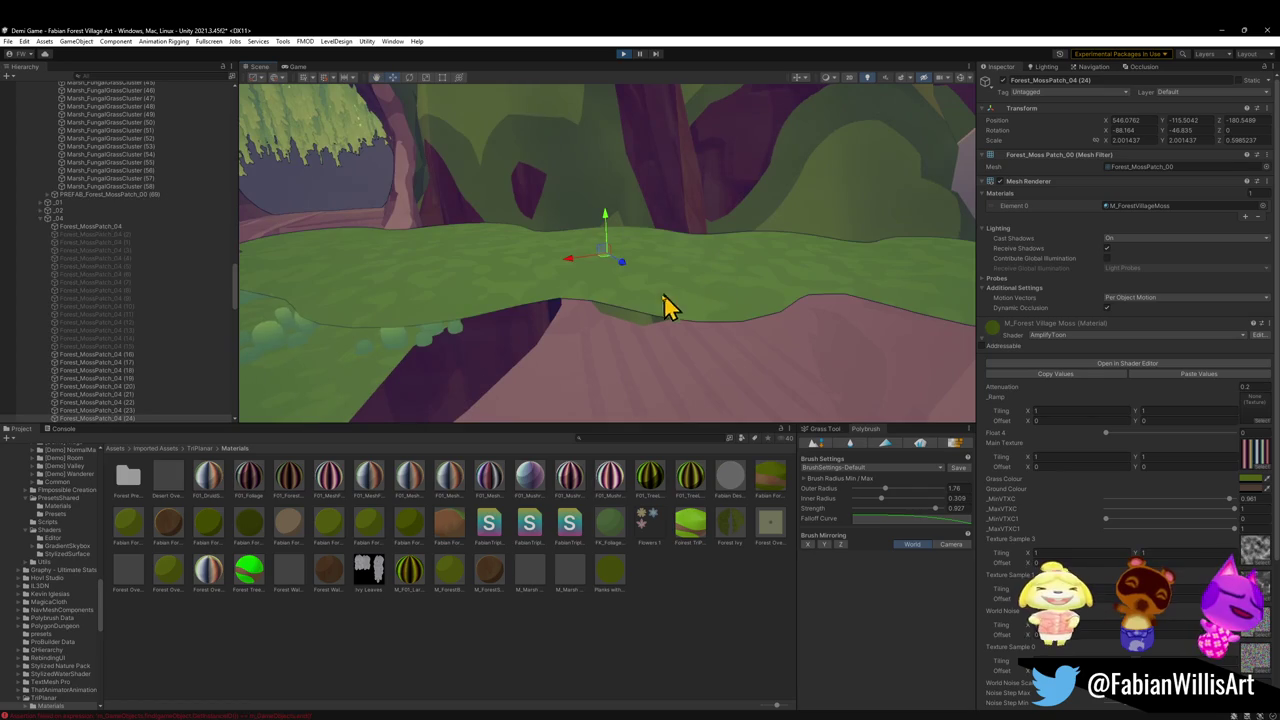
pyautogui.moveTo(604, 267); pyautogui.dragTo(683, 347)
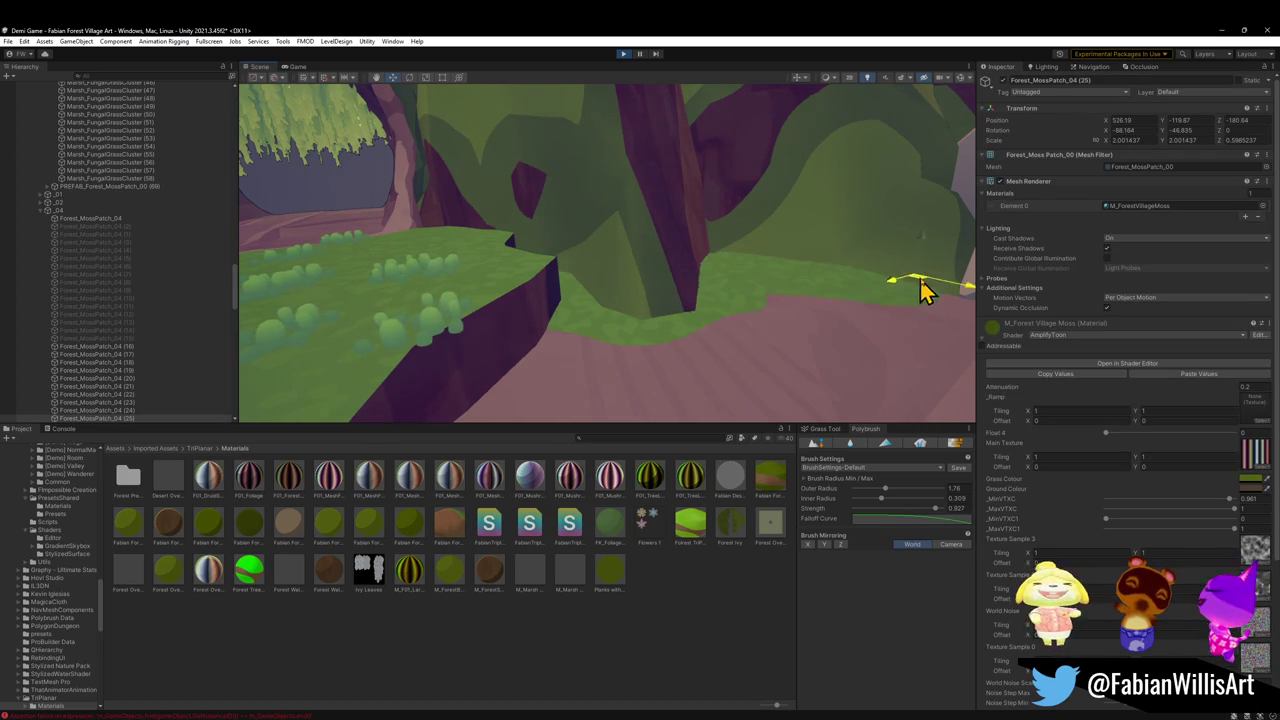
pyautogui.press('f')
pyautogui.press('e')
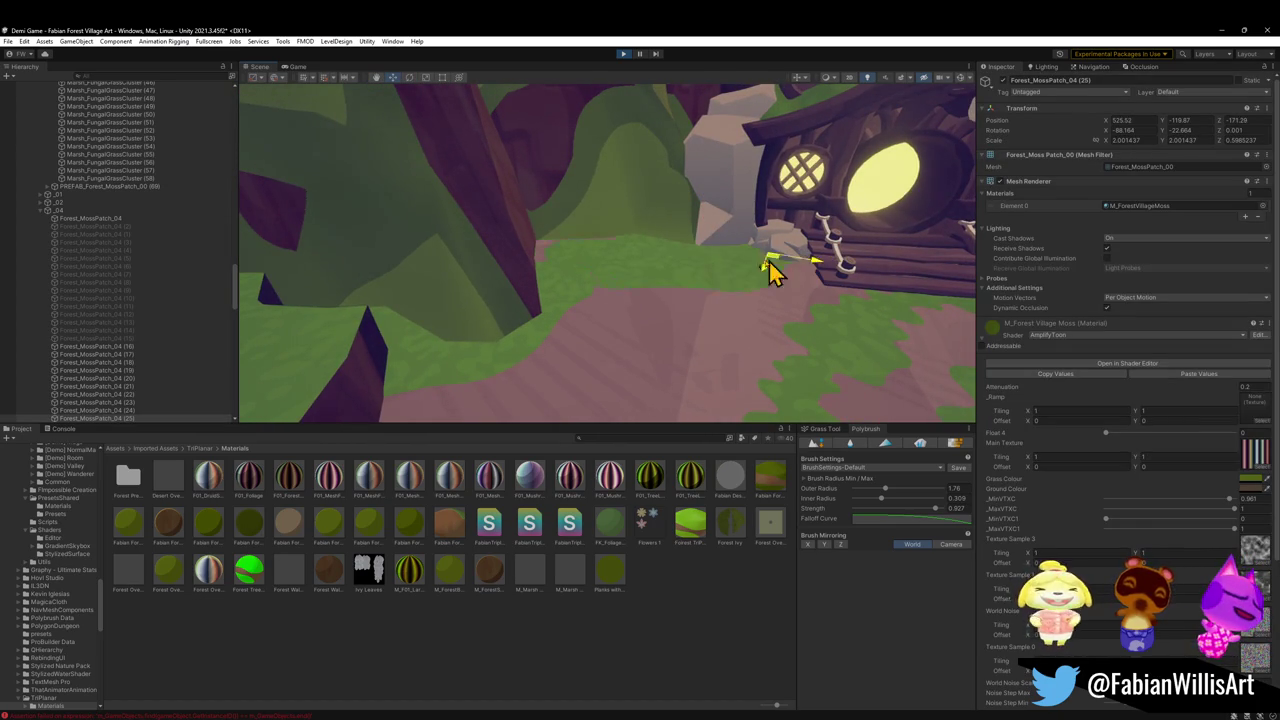
# Select another moss patch on the path and slide it along the ground
pyautogui.moveTo(731, 276)
pyautogui.mouseDown()
pyautogui.moveTo(674, 246)
pyautogui.moveTo(671, 288)
pyautogui.moveTo(735, 253)
pyautogui.mouseUp()
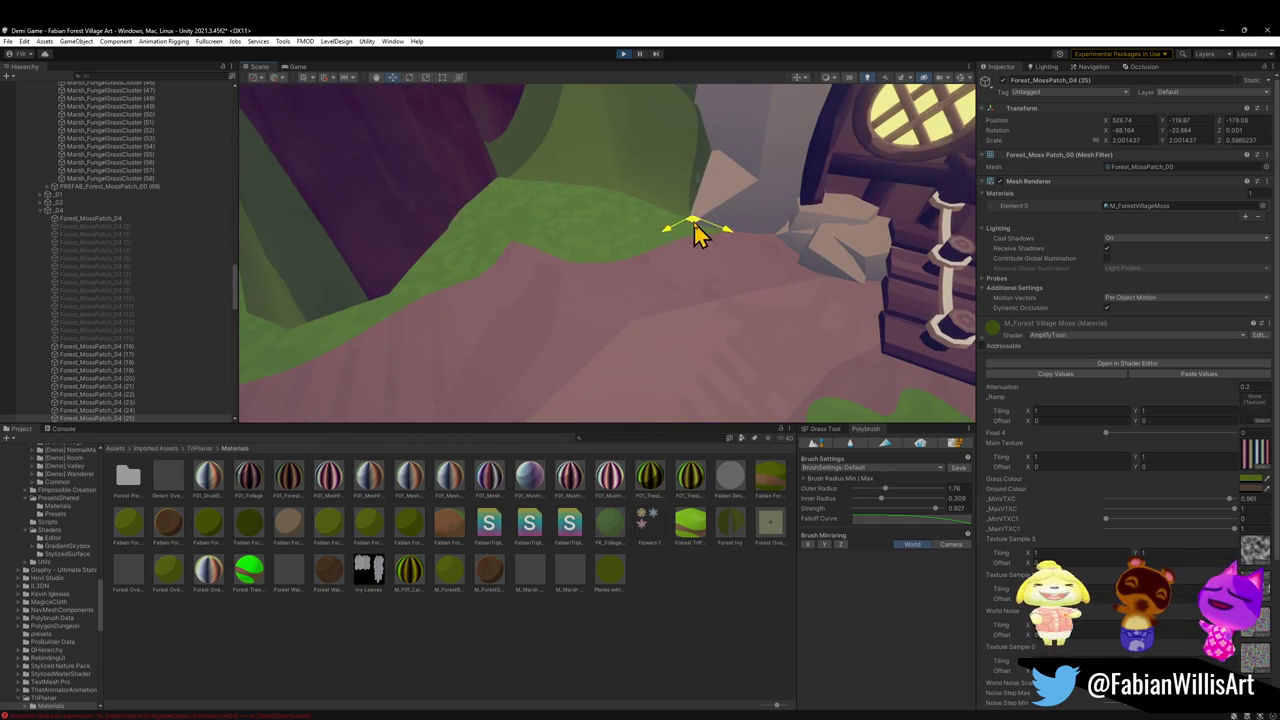
pyautogui.moveTo(700, 232)
pyautogui.mouseDown()
pyautogui.moveTo(635, 171)
pyautogui.moveTo(765, 255)
pyautogui.mouseUp()
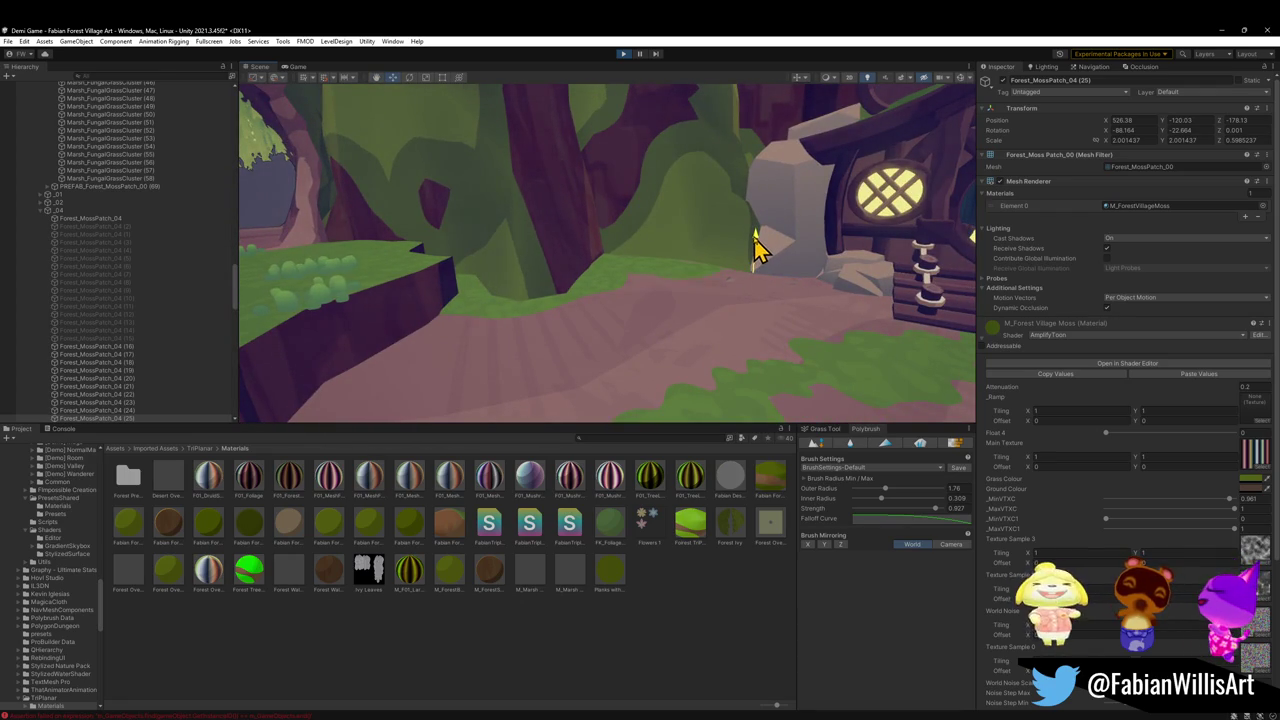
pyautogui.click(598, 666)
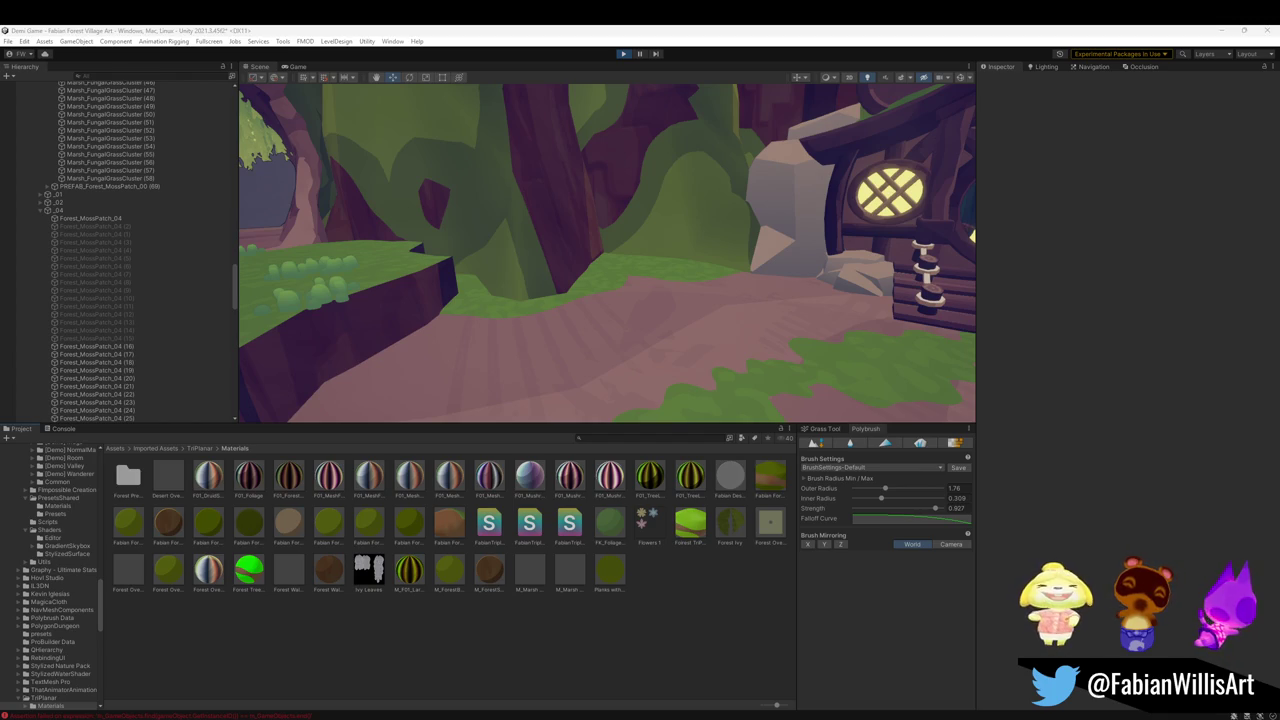
pyautogui.moveTo(717, 370)
pyautogui.mouseDown()
pyautogui.moveTo(651, 326)
pyautogui.moveTo(757, 297)
pyautogui.moveTo(663, 314)
pyautogui.moveTo(750, 297)
pyautogui.moveTo(651, 340)
pyautogui.moveTo(708, 323)
pyautogui.mouseUp()
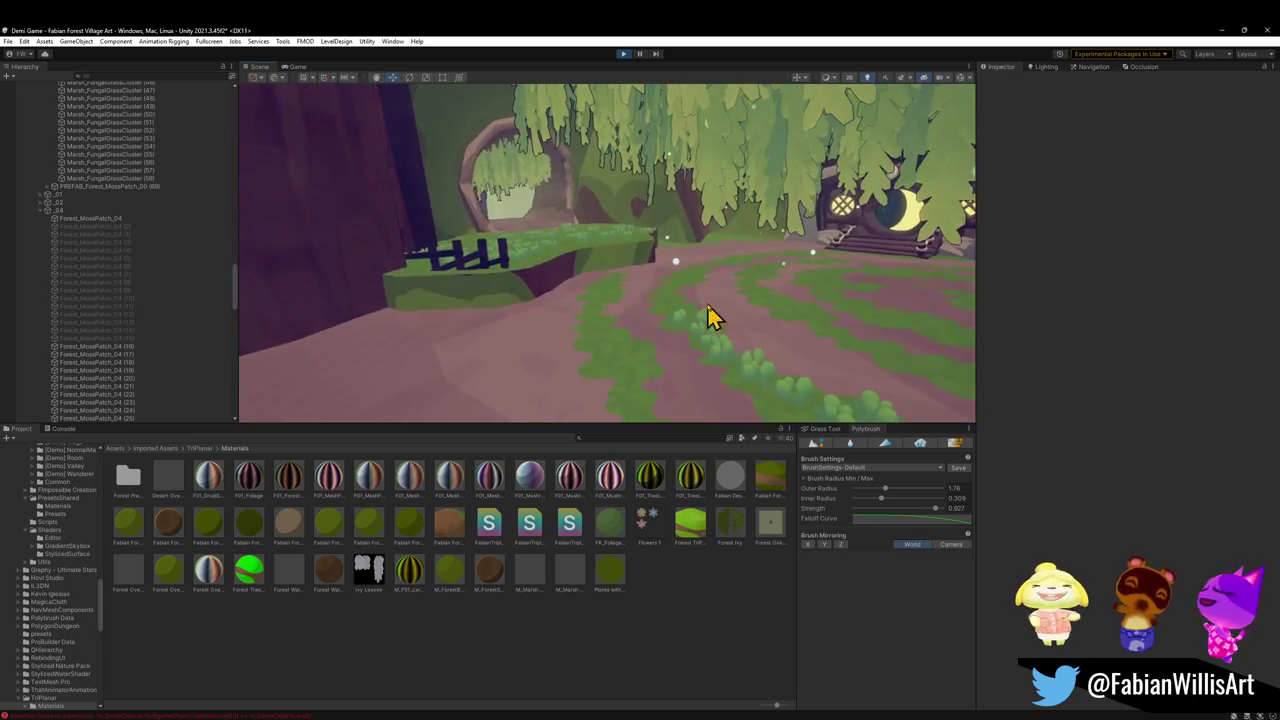
pyautogui.click(735, 298)
pyautogui.moveTo(795, 258)
pyautogui.mouseDown()
pyautogui.moveTo(460, 342)
pyautogui.moveTo(475, 326)
pyautogui.moveTo(578, 338)
pyautogui.mouseUp()
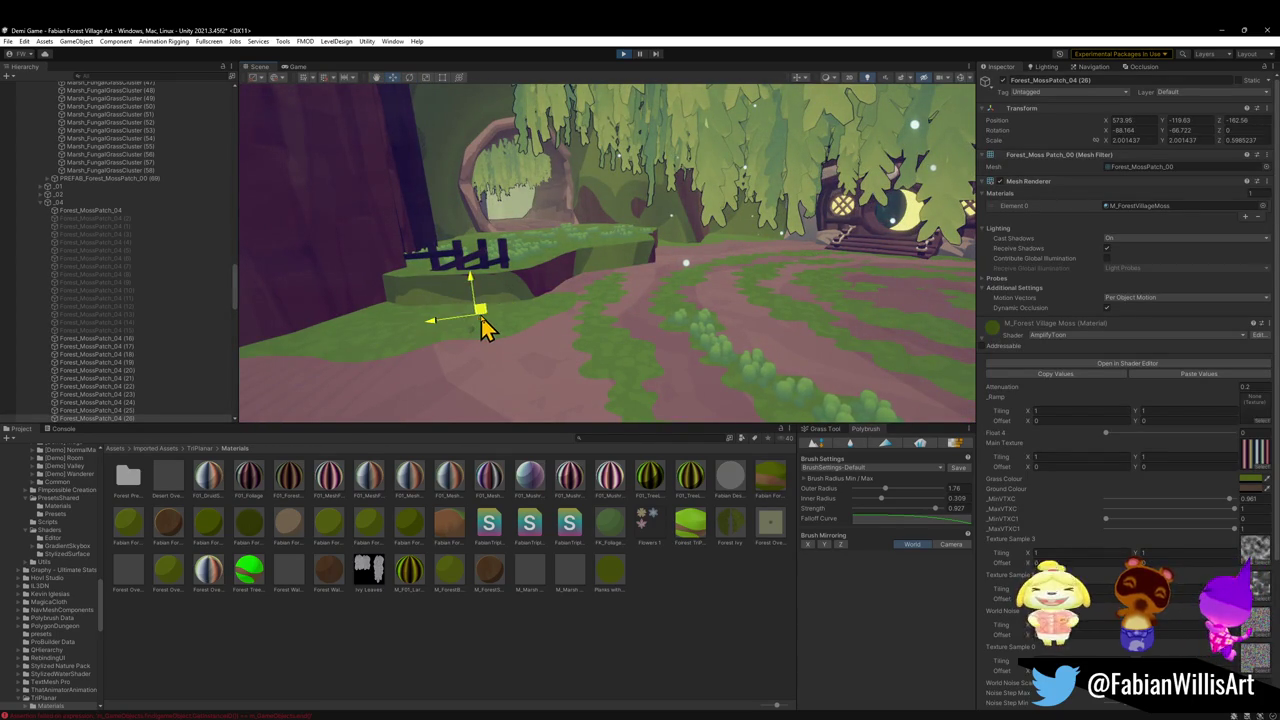
# Move the moss patch toward the ledge and set its Rotation X to 90
pyautogui.moveTo(495, 318); pyautogui.dragTo(483, 338)
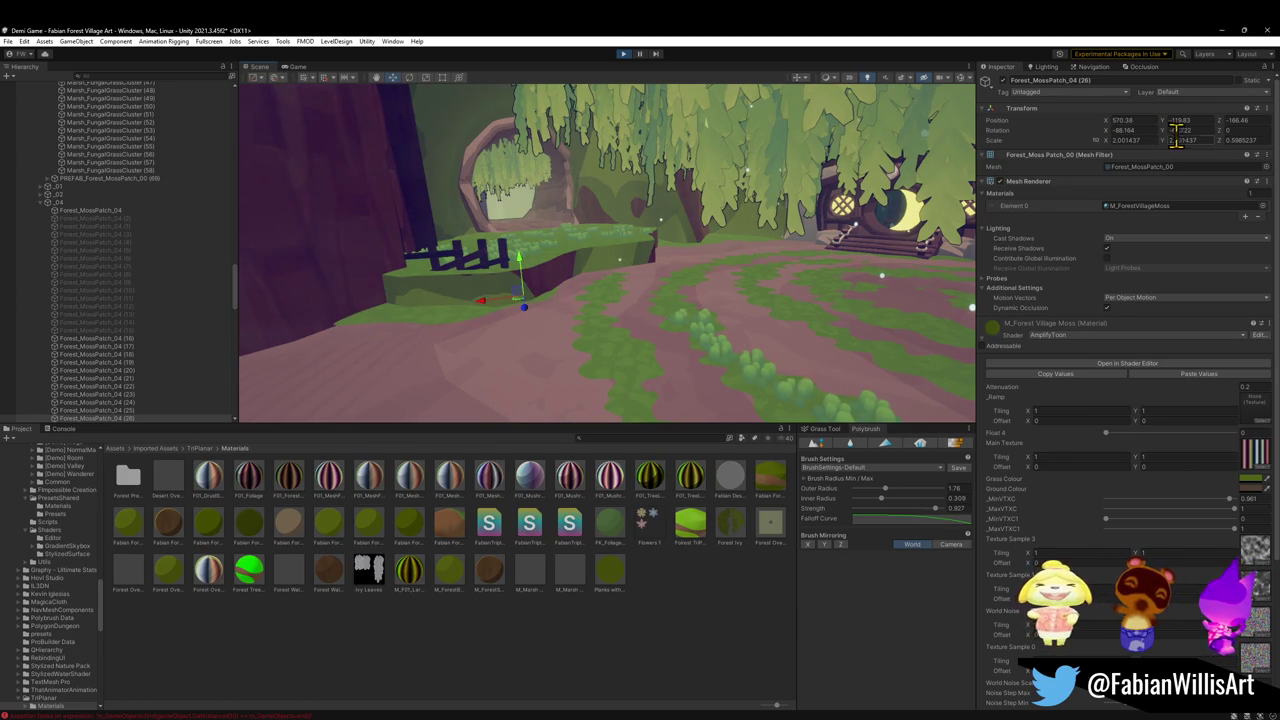
pyautogui.write('0')
pyautogui.press('Tab')
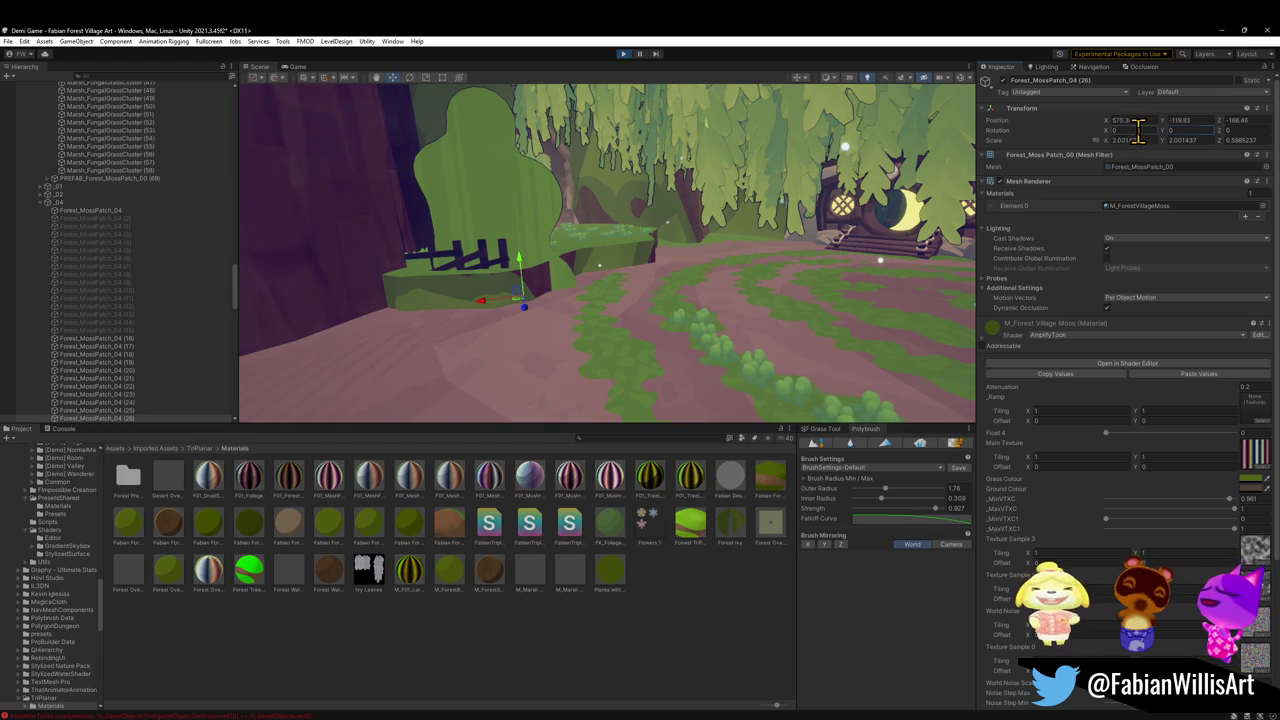
pyautogui.write('90')
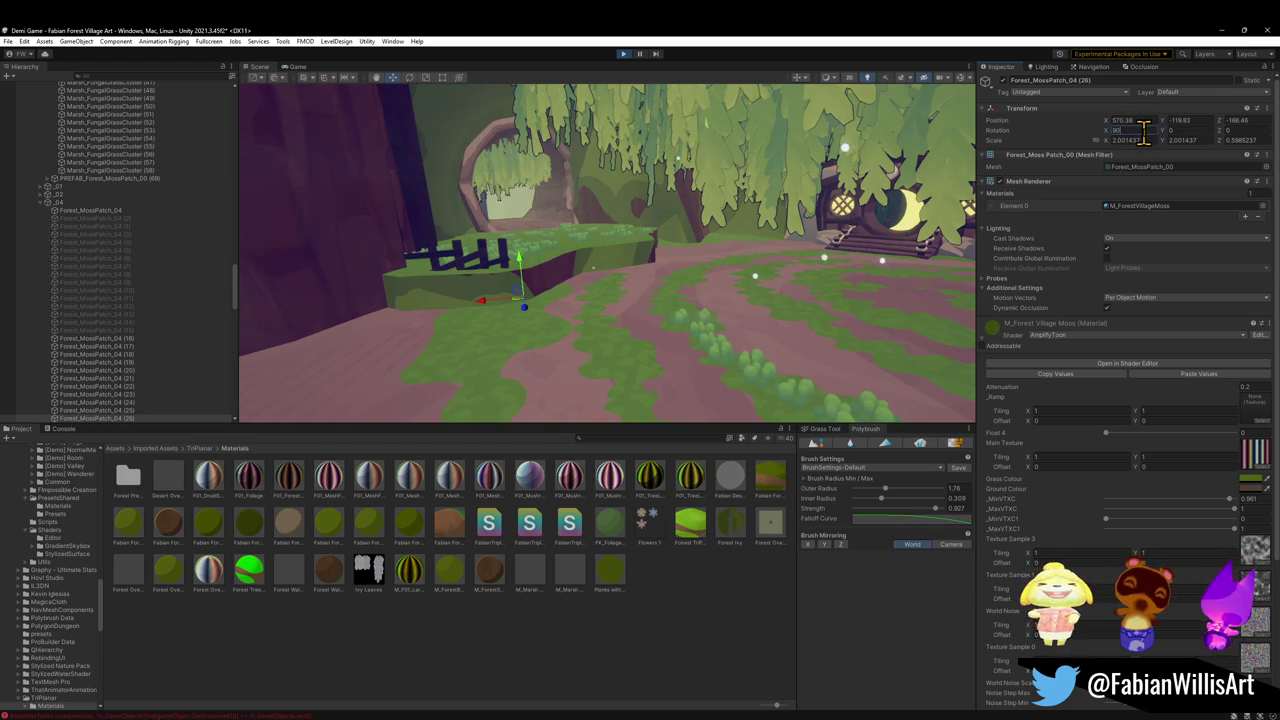
pyautogui.press('Return')
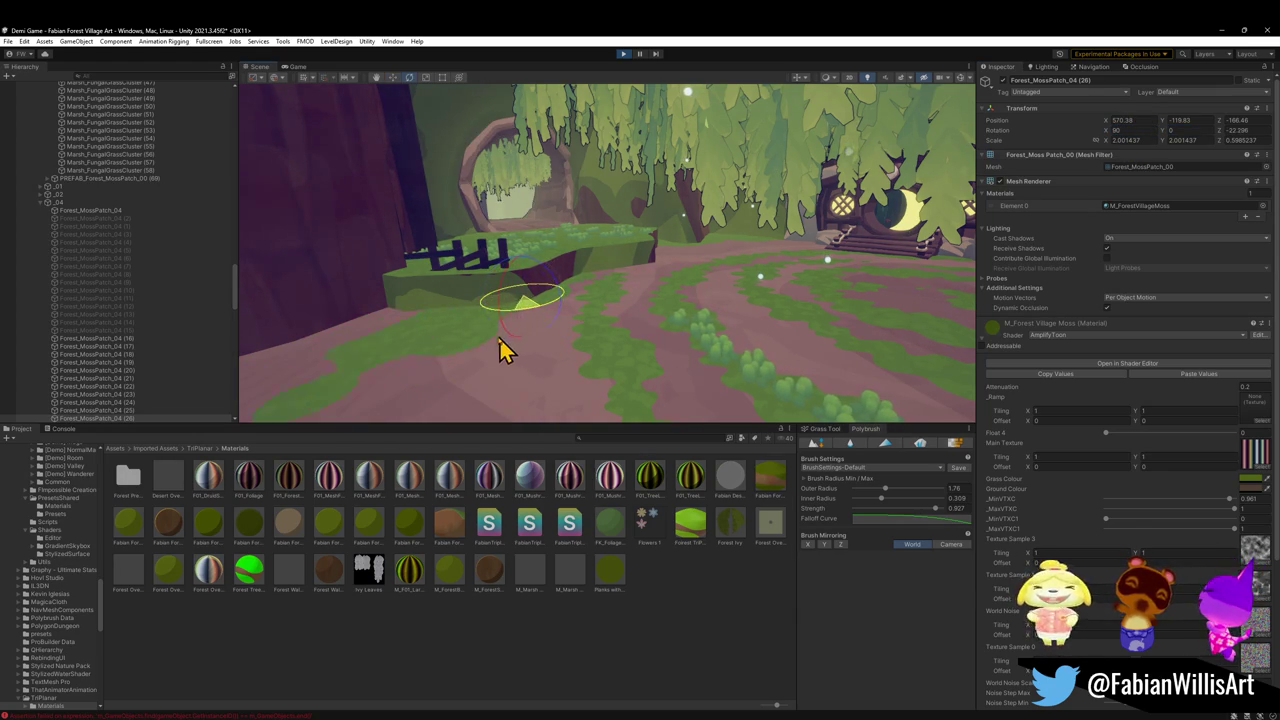
# Inspect the upright moss patch from low angles and switch back to the Move tool
pyautogui.moveTo(443, 338)
pyautogui.mouseDown()
pyautogui.moveTo(551, 334)
pyautogui.moveTo(546, 349)
pyautogui.moveTo(590, 305)
pyautogui.moveTo(517, 349)
pyautogui.moveTo(660, 326)
pyautogui.moveTo(595, 292)
pyautogui.mouseUp()
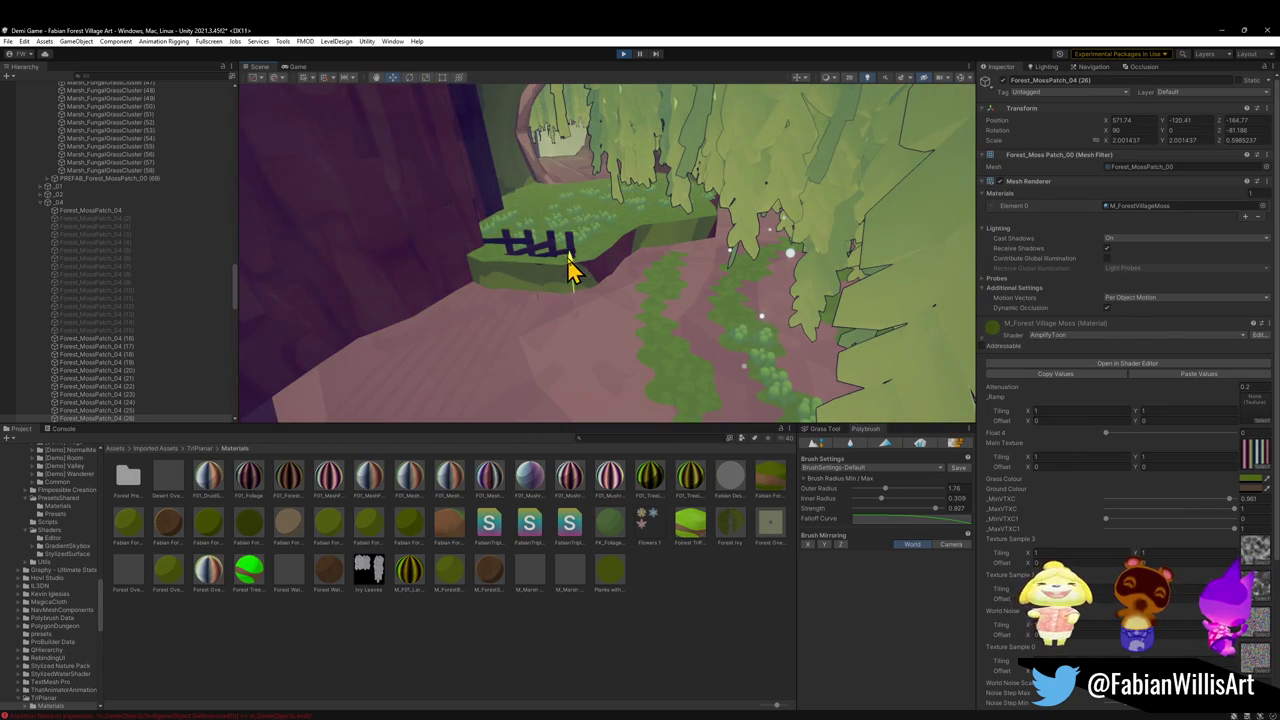
pyautogui.moveTo(567, 250)
pyautogui.mouseDown()
pyautogui.moveTo(571, 277)
pyautogui.moveTo(626, 294)
pyautogui.moveTo(586, 308)
pyautogui.mouseUp()
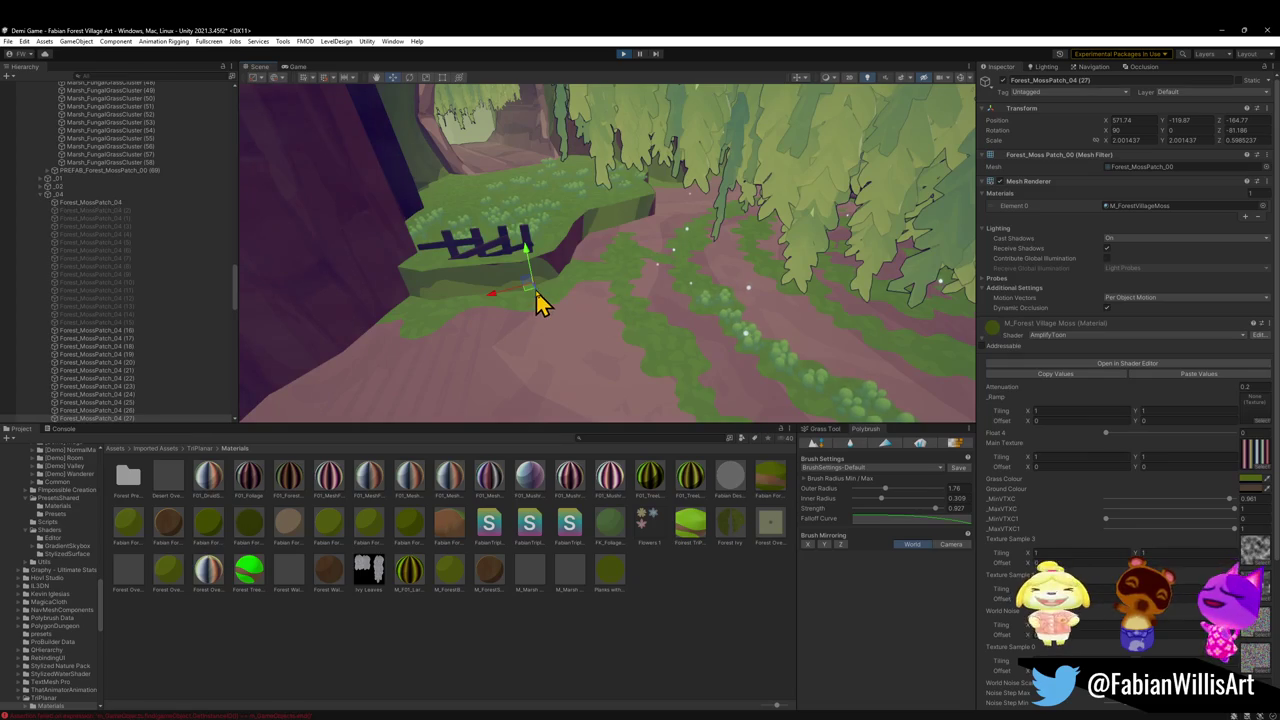
pyautogui.moveTo(626, 245)
pyautogui.mouseDown()
pyautogui.moveTo(629, 286)
pyautogui.moveTo(664, 278)
pyautogui.moveTo(591, 277)
pyautogui.moveTo(588, 332)
pyautogui.moveTo(600, 325)
pyautogui.mouseUp()
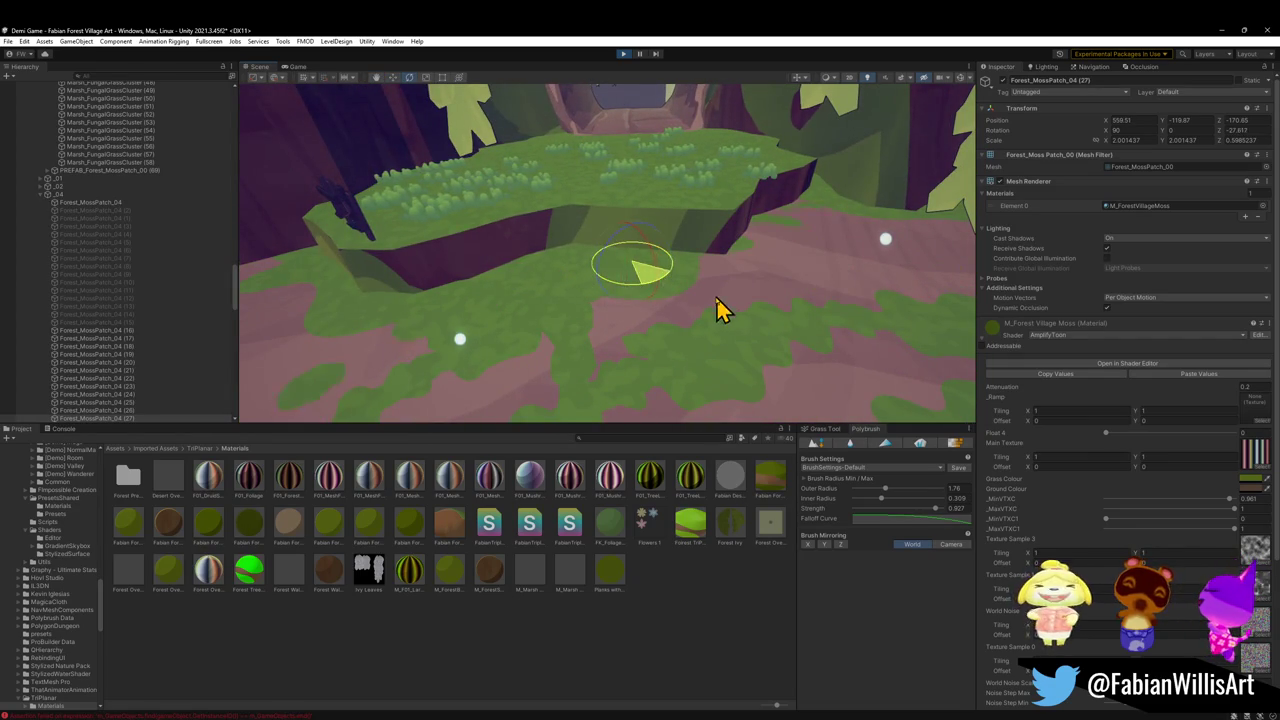
pyautogui.press('w')
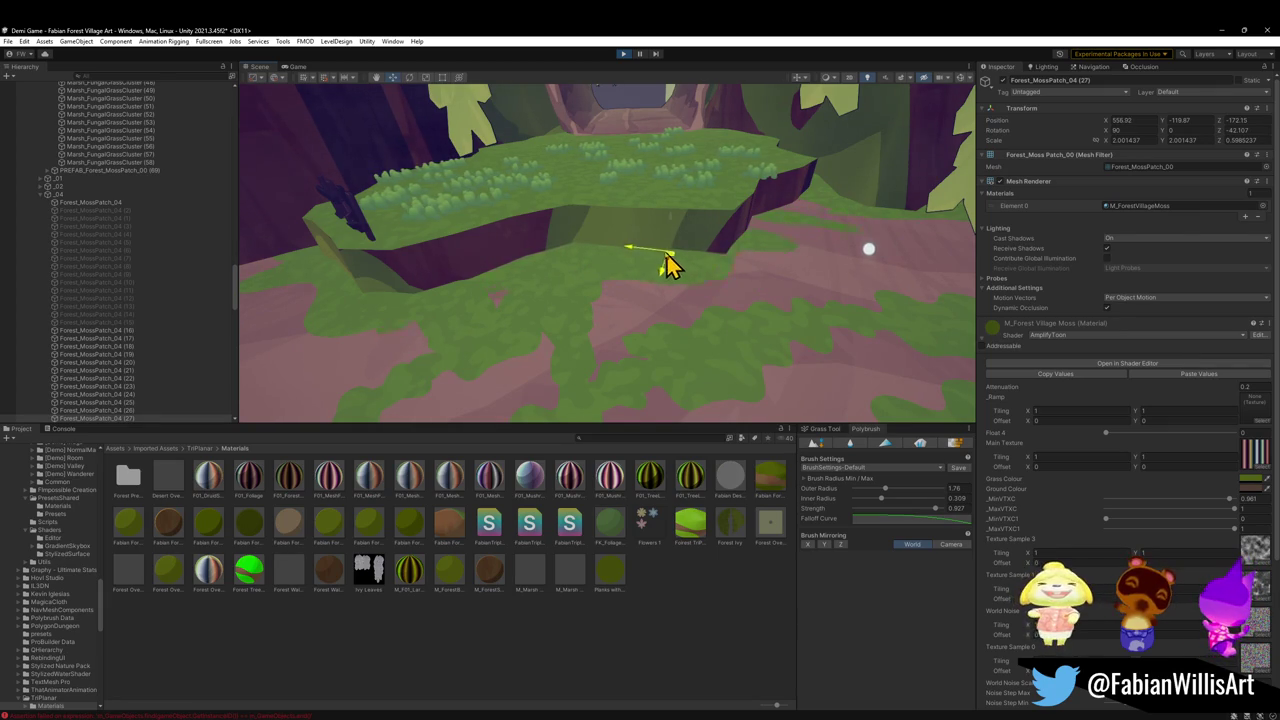
pyautogui.moveTo(697, 267)
pyautogui.mouseDown()
pyautogui.moveTo(657, 214)
pyautogui.moveTo(597, 220)
pyautogui.moveTo(700, 174)
pyautogui.moveTo(771, 171)
pyautogui.moveTo(748, 209)
pyautogui.moveTo(686, 240)
pyautogui.mouseUp()
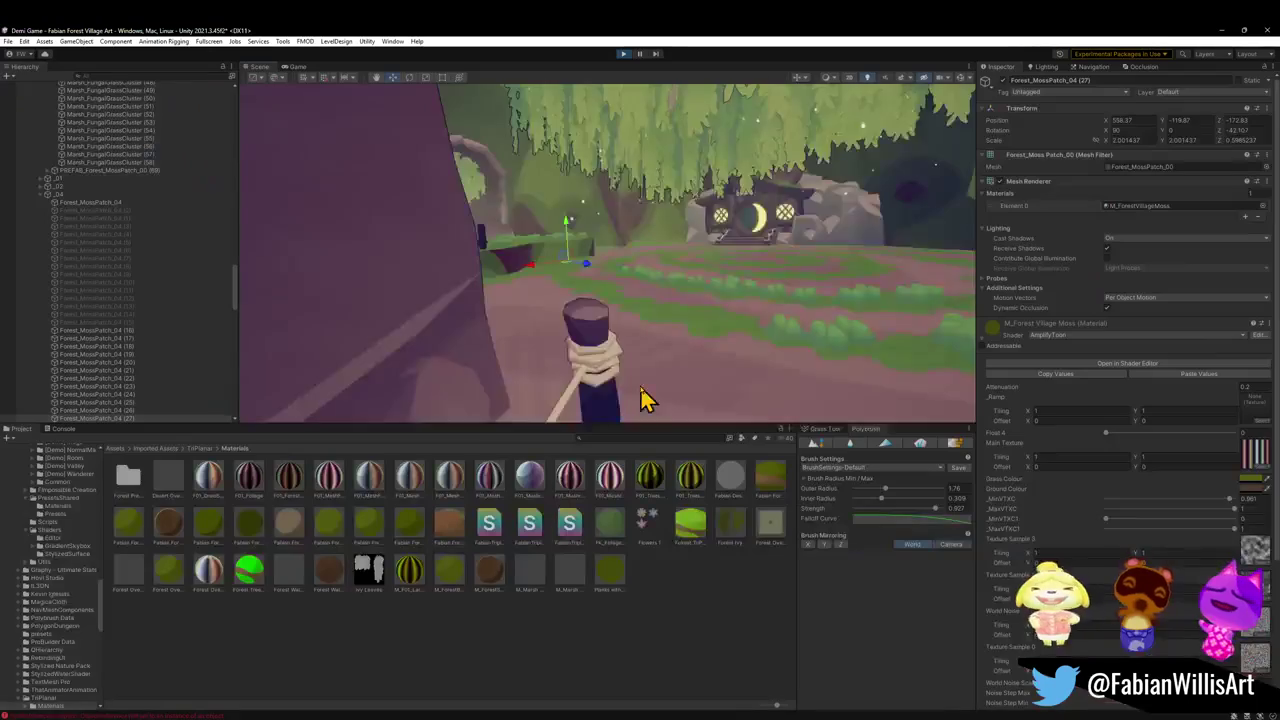
# Exit Play mode, deselect the moss patch, and orbit onto the spear with the blue banner
pyautogui.click(623, 55)
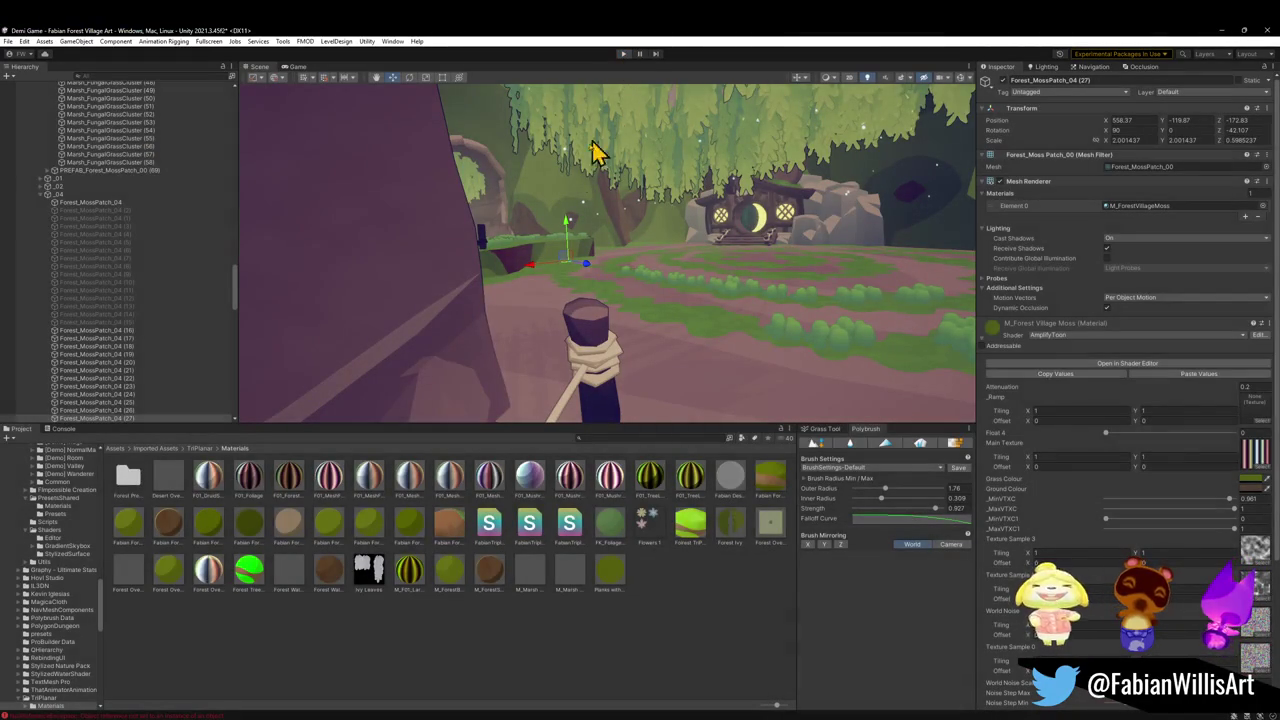
pyautogui.click(565, 225)
pyautogui.moveTo(646, 163)
pyautogui.mouseDown()
pyautogui.moveTo(700, 274)
pyautogui.moveTo(708, 257)
pyautogui.moveTo(843, 249)
pyautogui.moveTo(623, 314)
pyautogui.moveTo(703, 270)
pyautogui.moveTo(723, 285)
pyautogui.mouseUp()
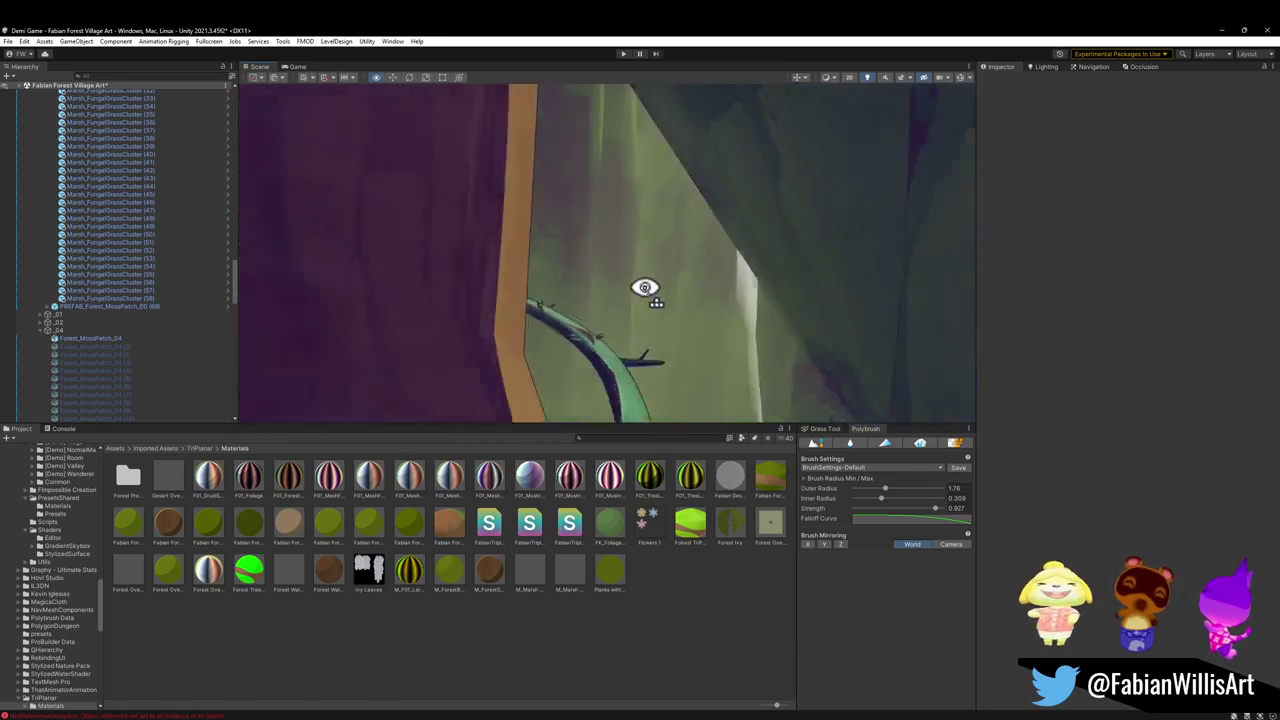
pyautogui.moveTo(514, 307)
pyautogui.mouseDown()
pyautogui.moveTo(629, 320)
pyautogui.moveTo(451, 294)
pyautogui.moveTo(600, 306)
pyautogui.moveTo(541, 309)
pyautogui.moveTo(469, 281)
pyautogui.moveTo(431, 303)
pyautogui.moveTo(533, 290)
pyautogui.mouseUp()
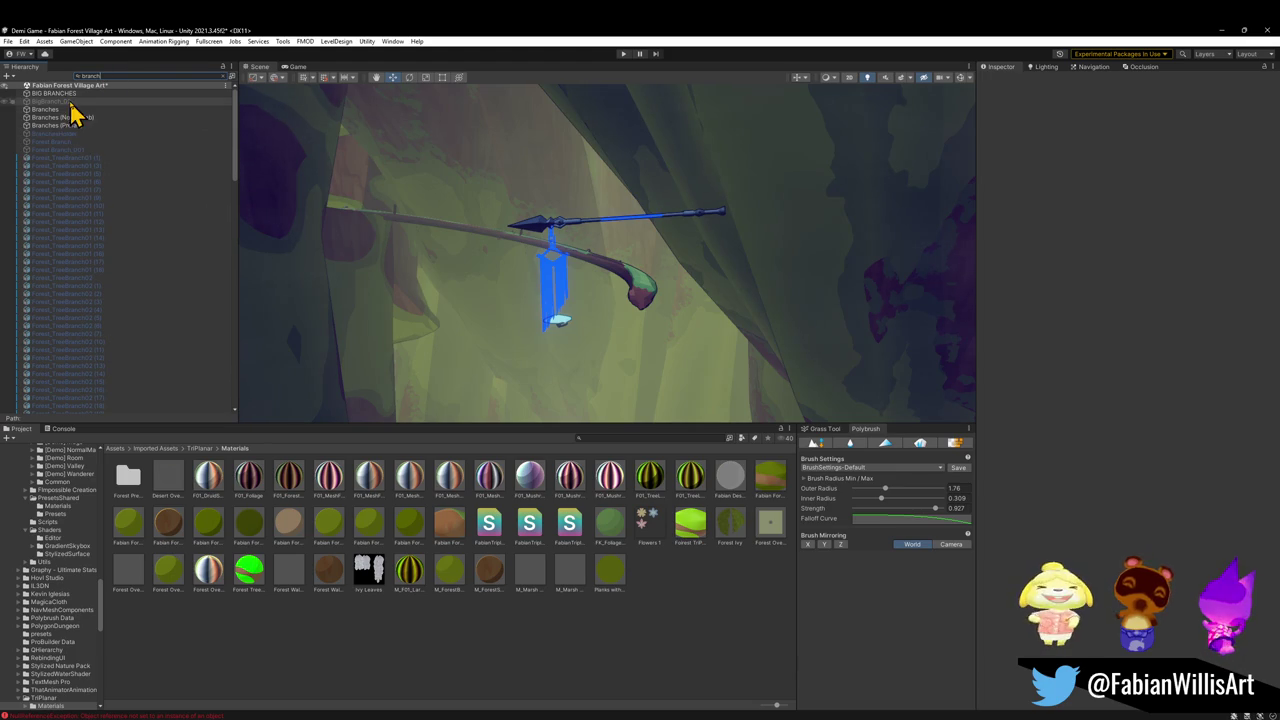
# Clear the 'branch' Hierarchy filter and select PREFAB_Forest_Branch_00 (4) under Branches (Not Prefab)
pyautogui.click(80, 110)
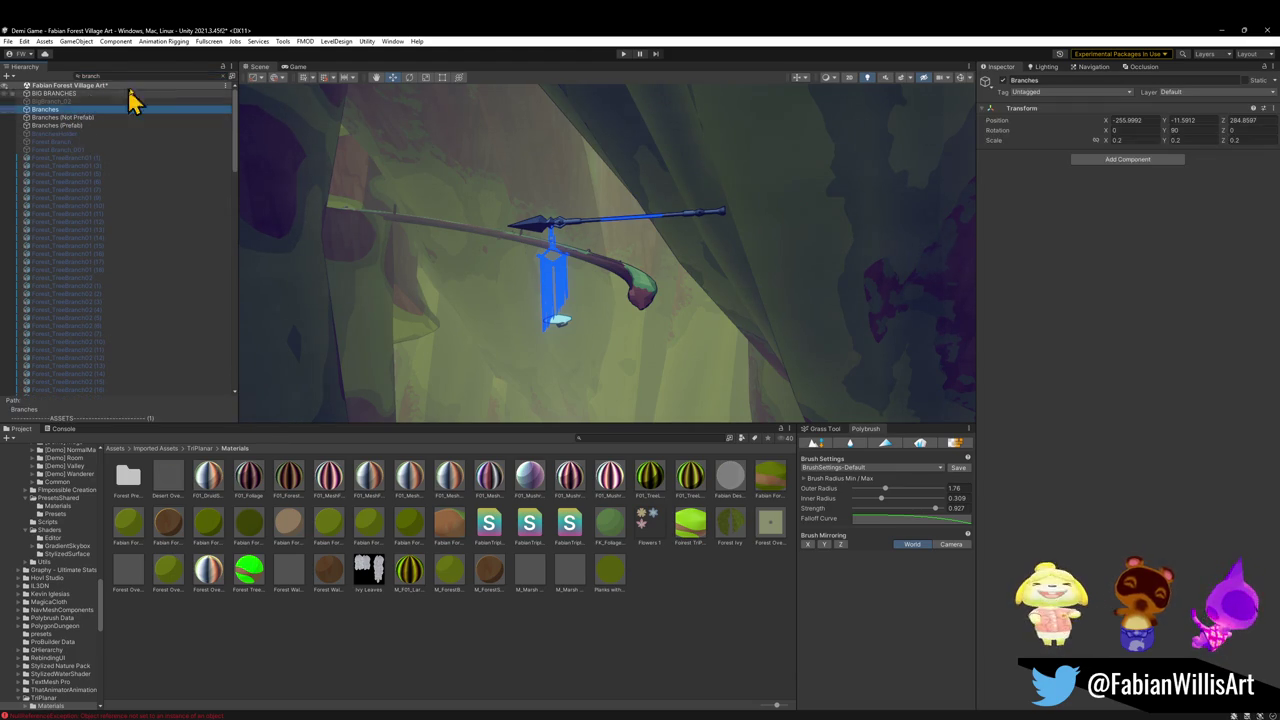
pyautogui.click(224, 78)
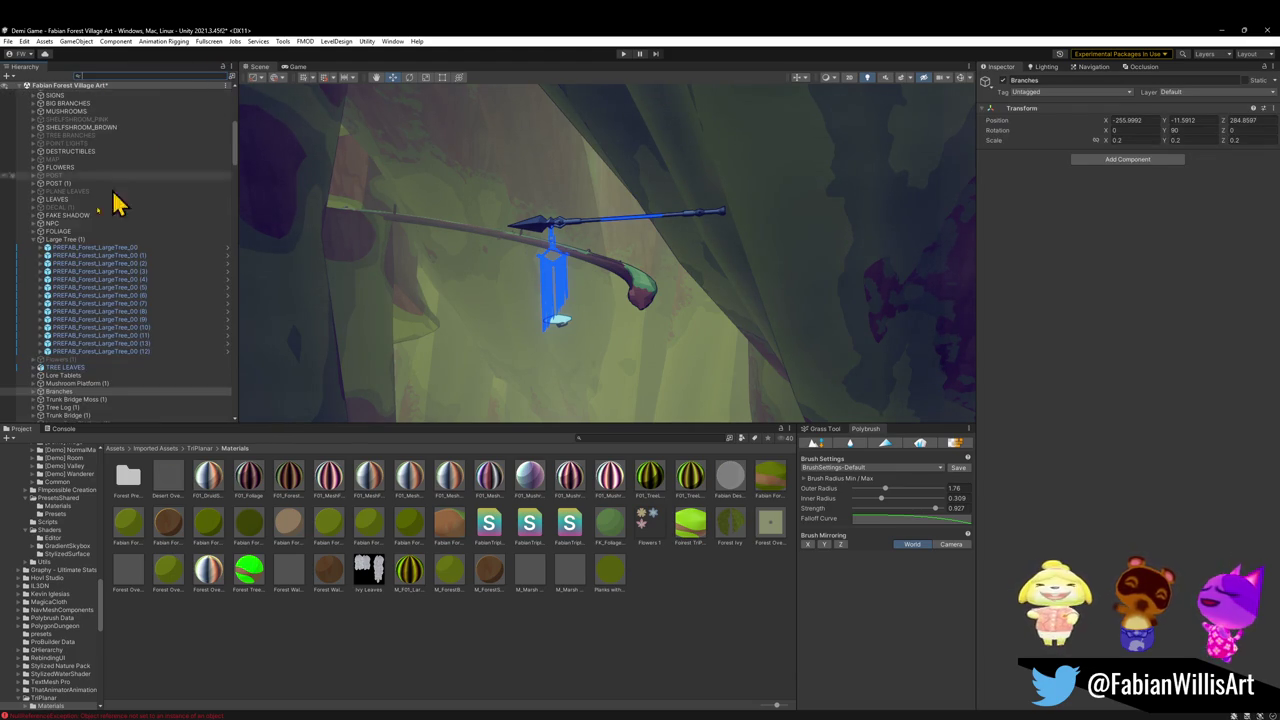
pyautogui.click(92, 401)
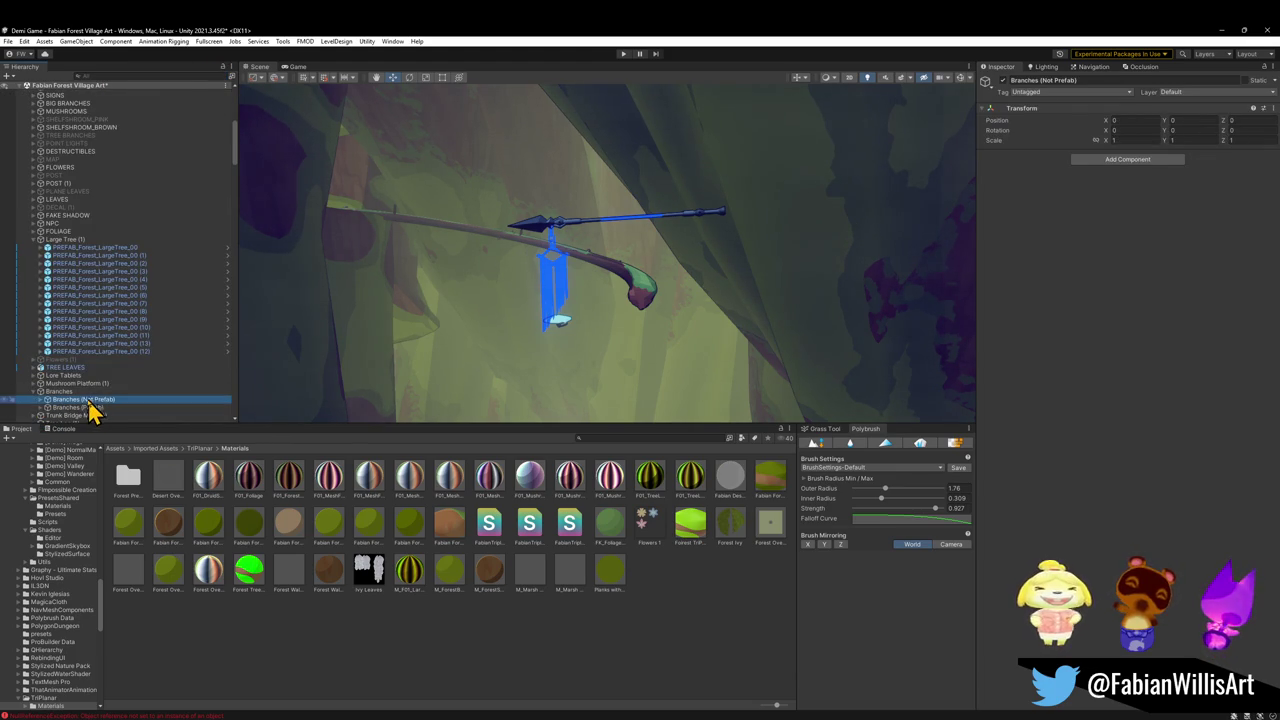
pyautogui.click(66, 408)
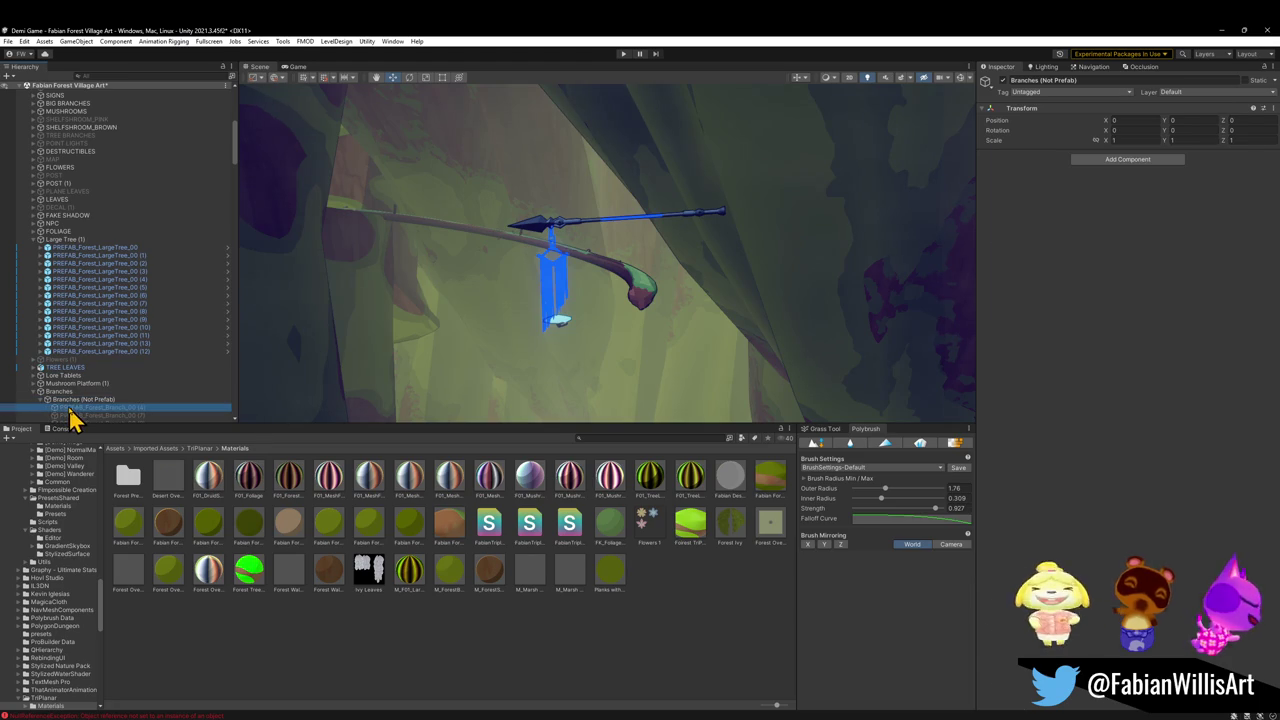
# Frame the branch, then move, lower and rotate it to reach across the cliff wall
pyautogui.moveTo(666, 289)
pyautogui.mouseDown()
pyautogui.moveTo(685, 292)
pyautogui.moveTo(677, 305)
pyautogui.mouseUp()
pyautogui.hotkey('ctrl', 'alt', 'f')
pyautogui.moveTo(608, 257)
pyautogui.mouseDown()
pyautogui.moveTo(594, 380)
pyautogui.moveTo(651, 243)
pyautogui.moveTo(794, 266)
pyautogui.mouseUp()
pyautogui.press('e')
pyautogui.press('w')
pyautogui.moveTo(672, 205)
pyautogui.mouseDown()
pyautogui.moveTo(675, 236)
pyautogui.moveTo(826, 272)
pyautogui.moveTo(583, 305)
pyautogui.mouseUp()
pyautogui.moveTo(558, 350)
pyautogui.mouseDown()
pyautogui.moveTo(578, 342)
pyautogui.moveTo(523, 343)
pyautogui.moveTo(549, 337)
pyautogui.moveTo(509, 257)
pyautogui.moveTo(457, 247)
pyautogui.moveTo(551, 251)
pyautogui.moveTo(560, 214)
pyautogui.moveTo(543, 251)
pyautogui.moveTo(569, 251)
pyautogui.moveTo(433, 228)
pyautogui.mouseUp()
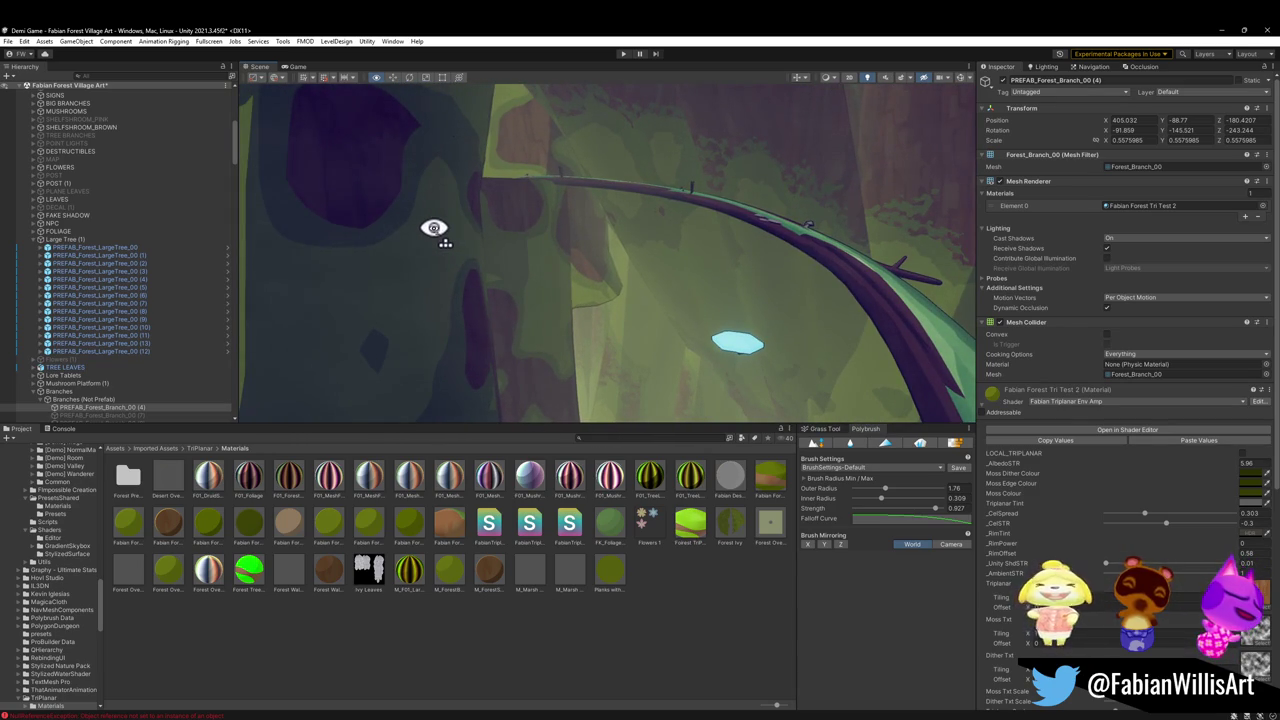
# Inspect branch Forest_Branch_00 (4) from several angles and remove its Mesh Collider component
pyautogui.moveTo(433, 228); pyautogui.dragTo(912, 58)
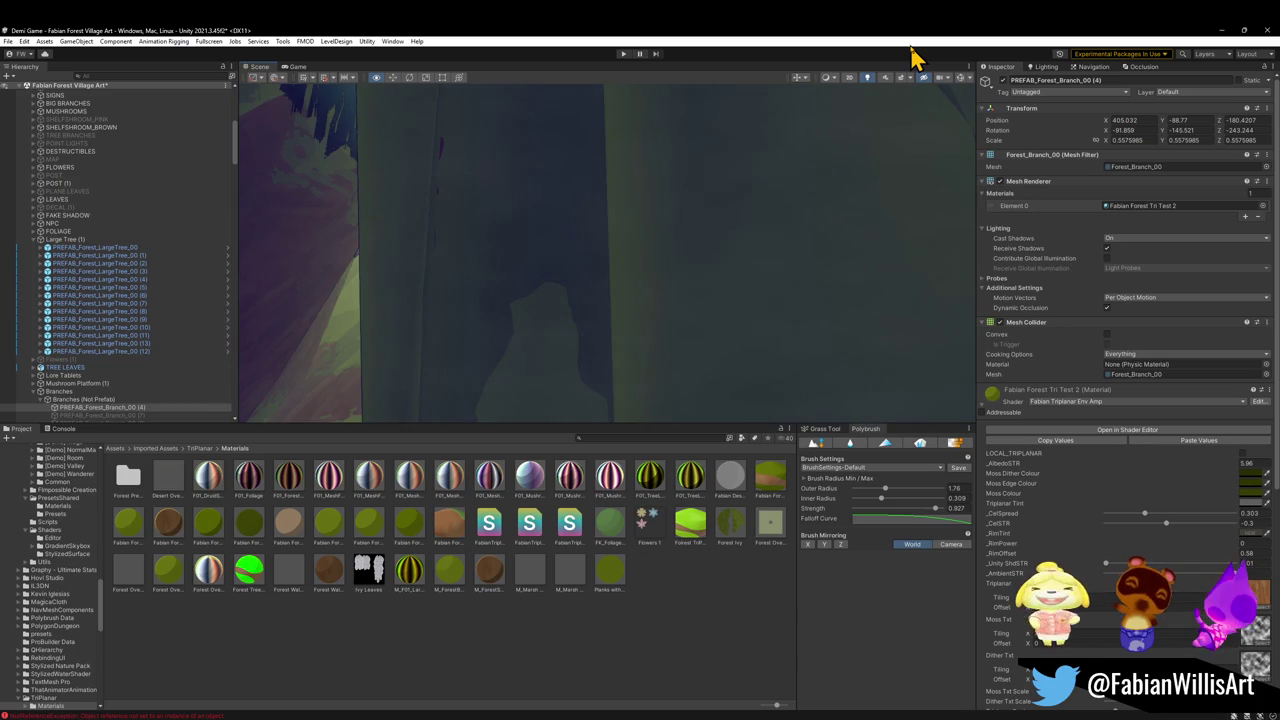
pyautogui.moveTo(810, 292)
pyautogui.mouseDown()
pyautogui.moveTo(703, 289)
pyautogui.moveTo(603, 400)
pyautogui.moveTo(650, 455)
pyautogui.moveTo(703, 487)
pyautogui.moveTo(813, 500)
pyautogui.mouseUp()
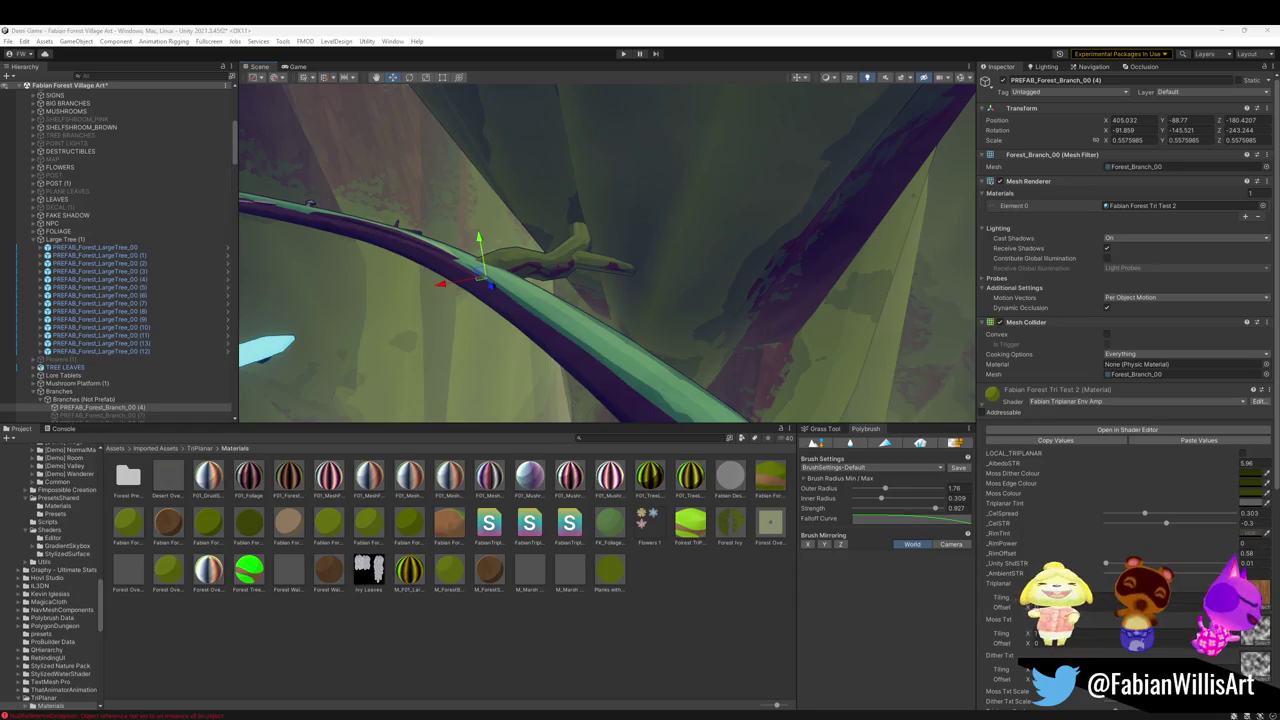
pyautogui.moveTo(790, 350)
pyautogui.mouseDown()
pyautogui.moveTo(603, 306)
pyautogui.moveTo(560, 274)
pyautogui.moveTo(486, 254)
pyautogui.moveTo(537, 297)
pyautogui.moveTo(742, 311)
pyautogui.mouseUp()
pyautogui.moveTo(780, 304)
pyautogui.mouseDown()
pyautogui.moveTo(498, 284)
pyautogui.moveTo(423, 294)
pyautogui.moveTo(631, 271)
pyautogui.moveTo(631, 289)
pyautogui.mouseUp()
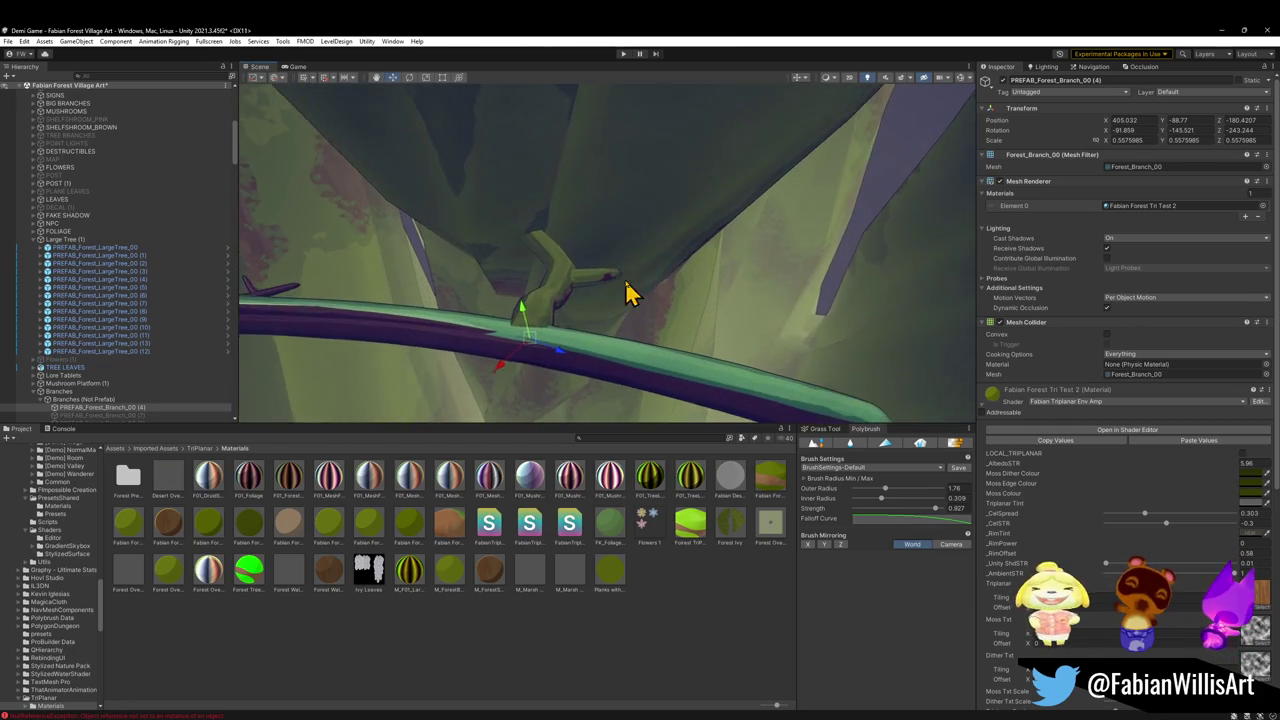
pyautogui.rightClick(1067, 324)
pyautogui.click(1112, 345)
pyautogui.moveTo(686, 323)
pyautogui.mouseDown()
pyautogui.moveTo(528, 309)
pyautogui.moveTo(686, 323)
pyautogui.moveTo(563, 263)
pyautogui.moveTo(531, 277)
pyautogui.moveTo(583, 312)
pyautogui.mouseUp()
pyautogui.click(583, 312)
# Frame Forest_Branch_00 (5), drag it to a new spot on the cliff wall, and check it from other angles
pyautogui.hotkey('ctrl', 'alt', 'f')
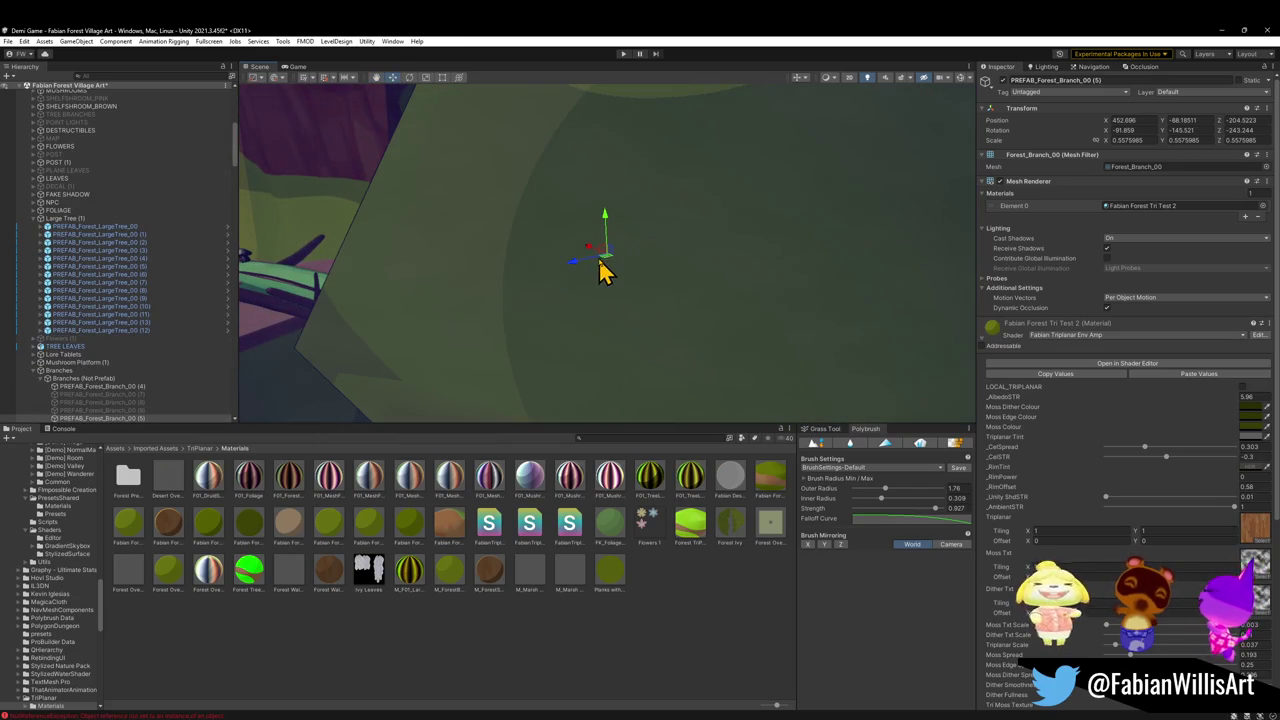
pyautogui.moveTo(603, 262)
pyautogui.mouseDown()
pyautogui.moveTo(626, 256)
pyautogui.moveTo(586, 310)
pyautogui.moveTo(518, 355)
pyautogui.moveTo(675, 380)
pyautogui.mouseUp()
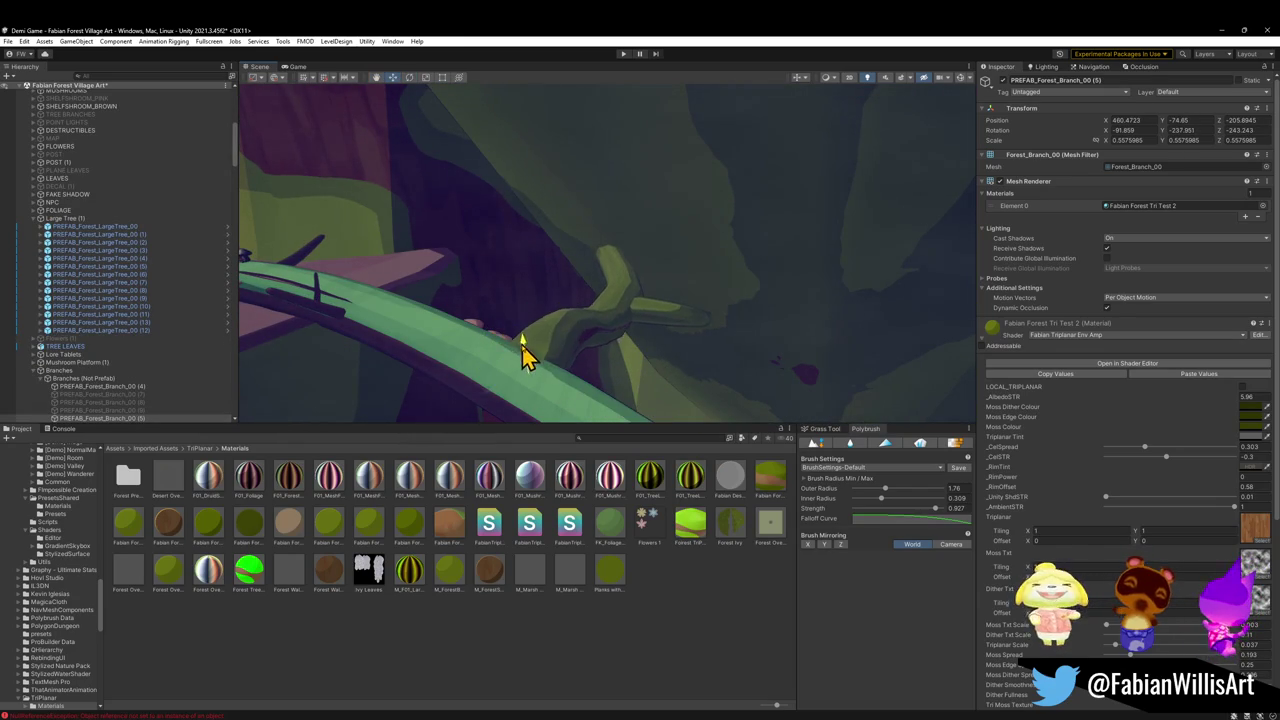
pyautogui.moveTo(530, 345)
pyautogui.mouseDown()
pyautogui.moveTo(543, 343)
pyautogui.moveTo(486, 354)
pyautogui.moveTo(674, 294)
pyautogui.moveTo(749, 291)
pyautogui.moveTo(724, 322)
pyautogui.mouseUp()
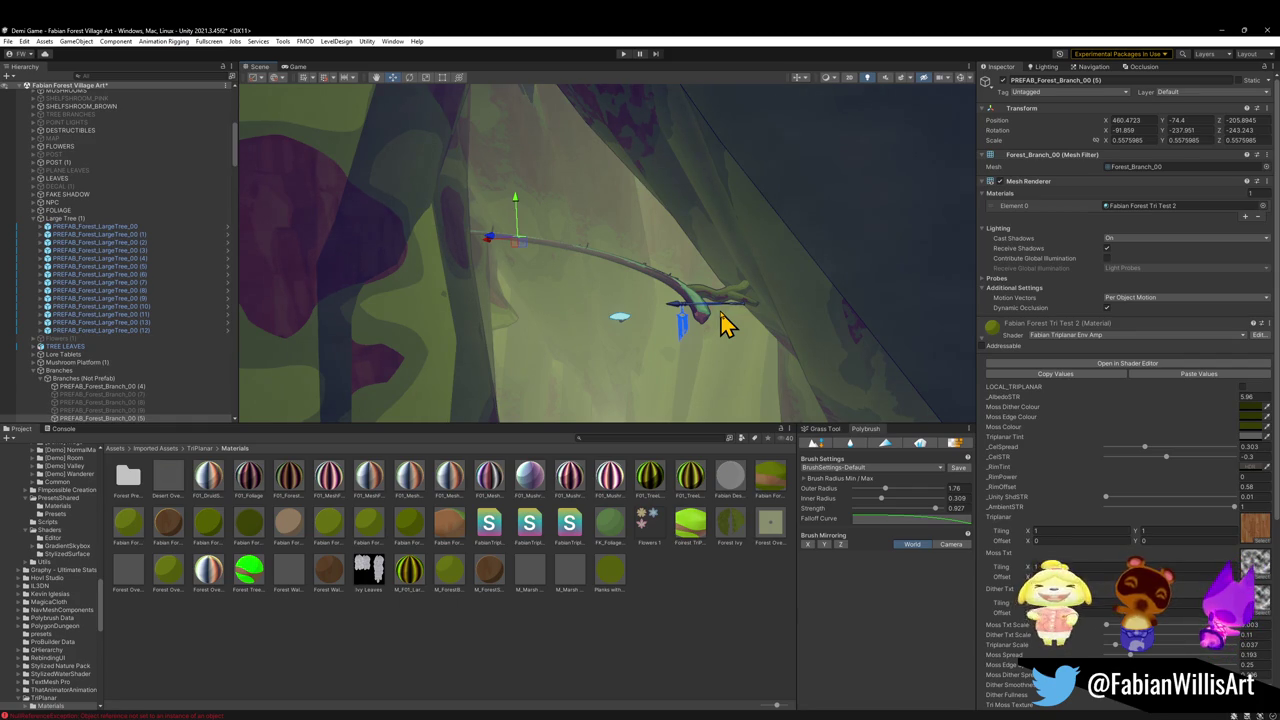
pyautogui.moveTo(760, 295)
pyautogui.mouseDown()
pyautogui.moveTo(660, 300)
pyautogui.moveTo(594, 266)
pyautogui.moveTo(600, 326)
pyautogui.moveTo(634, 277)
pyautogui.moveTo(643, 226)
pyautogui.moveTo(466, 289)
pyautogui.moveTo(382, 291)
pyautogui.moveTo(446, 326)
pyautogui.moveTo(689, 357)
pyautogui.moveTo(834, 323)
pyautogui.moveTo(731, 346)
pyautogui.moveTo(723, 314)
pyautogui.moveTo(766, 302)
pyautogui.mouseUp()
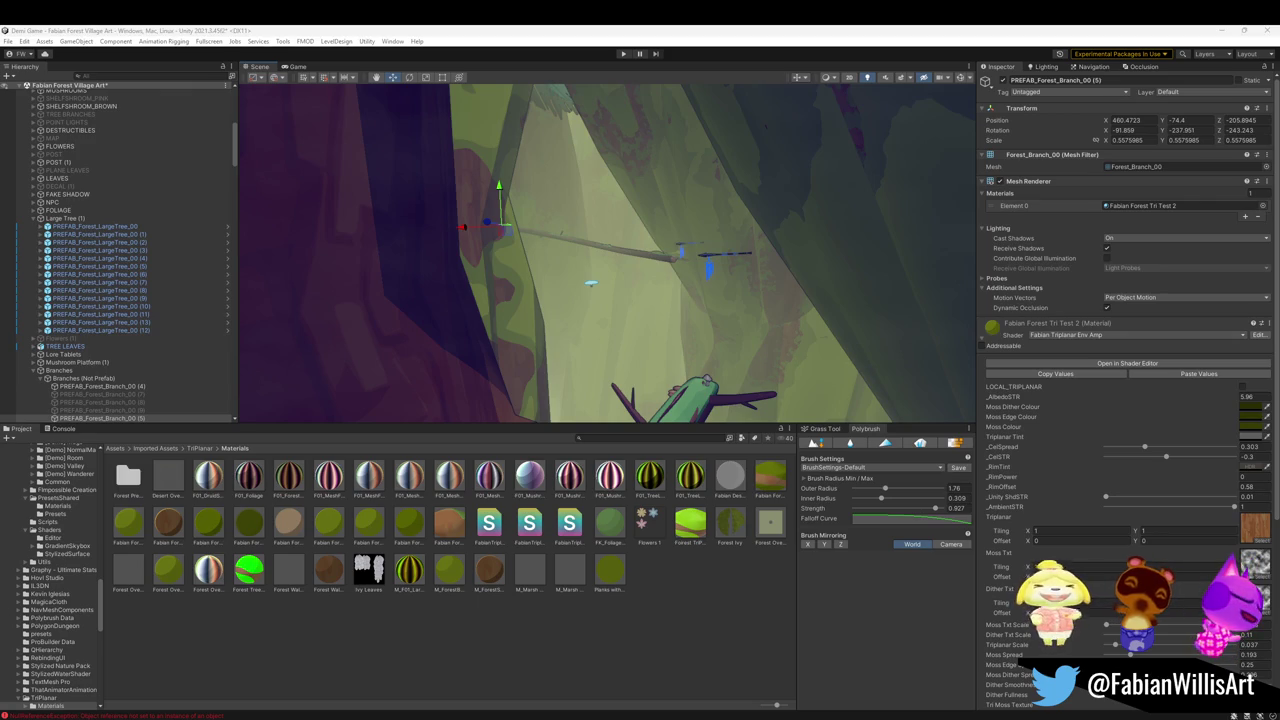
pyautogui.moveTo(557, 378)
pyautogui.mouseDown()
pyautogui.moveTo(683, 294)
pyautogui.moveTo(766, 278)
pyautogui.moveTo(814, 294)
pyautogui.moveTo(903, 286)
pyautogui.moveTo(751, 314)
pyautogui.moveTo(555, 305)
pyautogui.moveTo(700, 331)
pyautogui.moveTo(586, 297)
pyautogui.moveTo(671, 309)
pyautogui.moveTo(571, 289)
pyautogui.moveTo(577, 331)
pyautogui.moveTo(514, 391)
pyautogui.moveTo(646, 409)
pyautogui.moveTo(676, 340)
pyautogui.moveTo(629, 309)
pyautogui.moveTo(398, 398)
pyautogui.moveTo(728, 340)
pyautogui.mouseUp()
# Move the Forest_Fence_00 piece from the grass ledge down onto the dirt path edge
pyautogui.click(609, 274)
pyautogui.click(645, 220)
pyautogui.moveTo(645, 220); pyautogui.dragTo(527, 372)
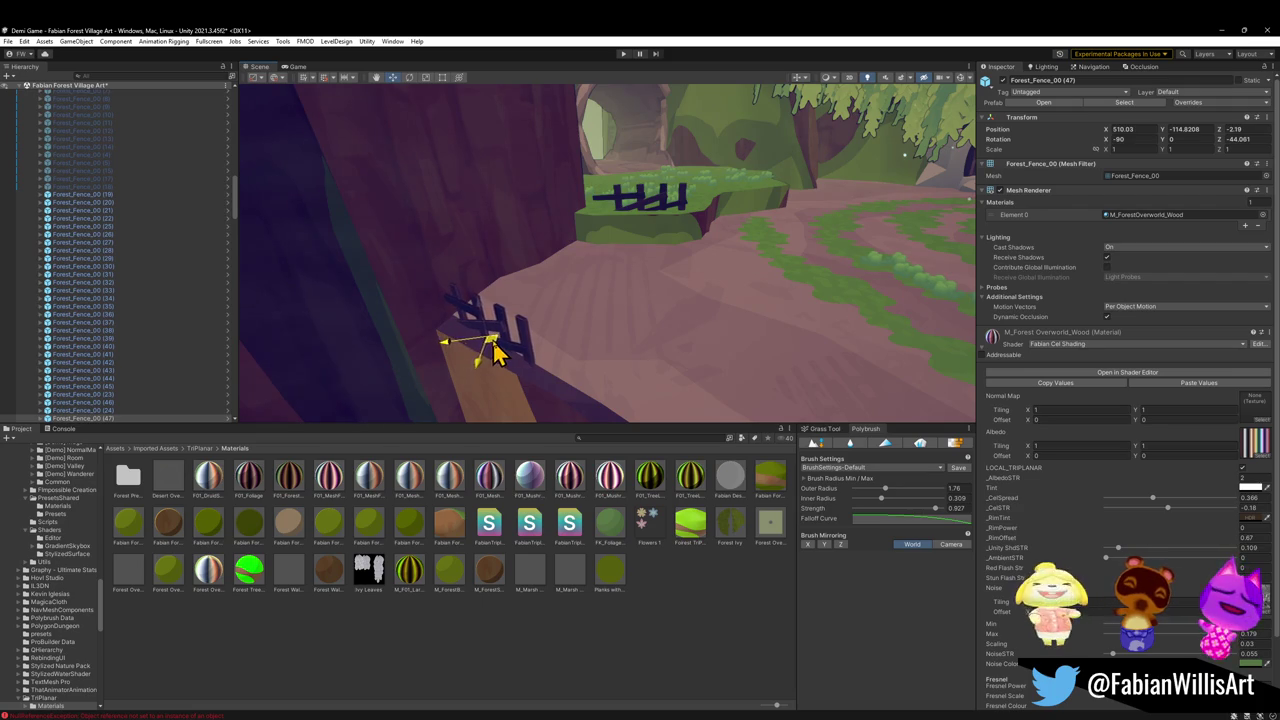
pyautogui.moveTo(547, 370)
pyautogui.mouseDown()
pyautogui.moveTo(602, 410)
pyautogui.moveTo(571, 400)
pyautogui.moveTo(671, 423)
pyautogui.moveTo(663, 400)
pyautogui.moveTo(545, 368)
pyautogui.moveTo(580, 362)
pyautogui.moveTo(567, 356)
pyautogui.mouseUp()
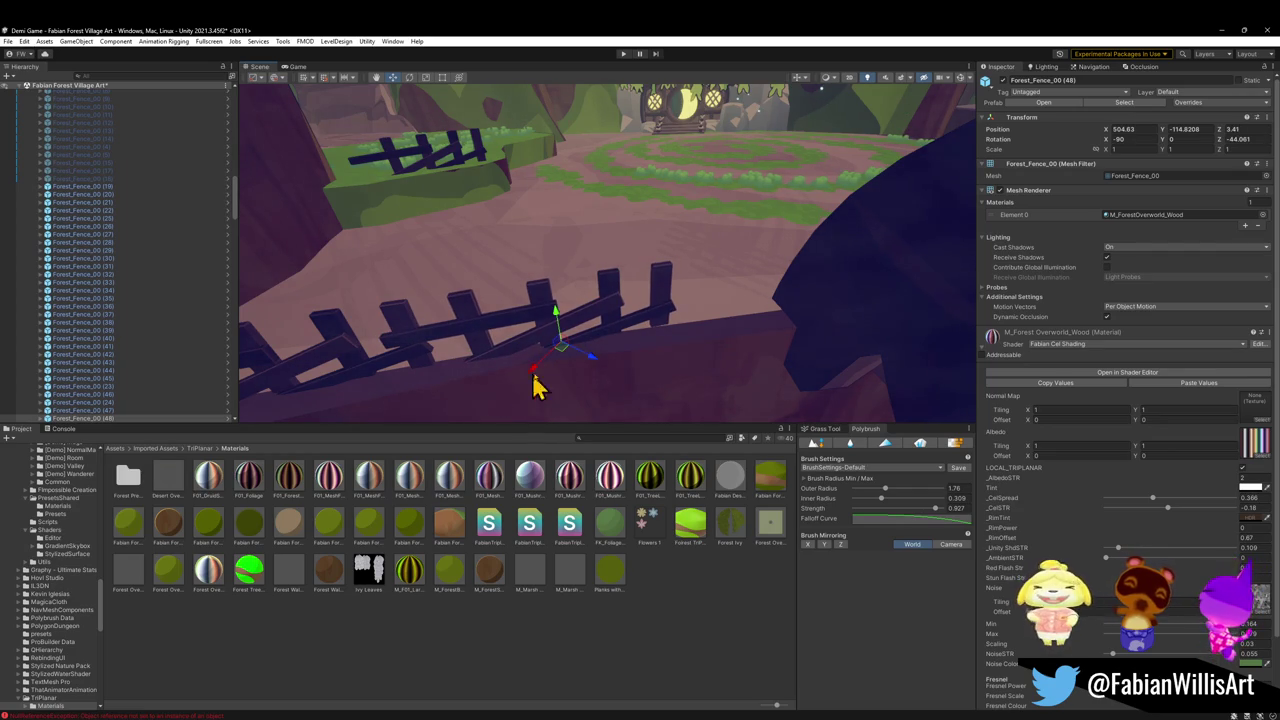
pyautogui.moveTo(568, 345)
pyautogui.mouseDown()
pyautogui.moveTo(551, 366)
pyautogui.moveTo(660, 371)
pyautogui.moveTo(591, 371)
pyautogui.moveTo(584, 388)
pyautogui.mouseUp()
pyautogui.moveTo(609, 339)
pyautogui.mouseDown()
pyautogui.moveTo(629, 283)
pyautogui.moveTo(551, 331)
pyautogui.moveTo(441, 305)
pyautogui.moveTo(403, 274)
pyautogui.moveTo(501, 278)
pyautogui.moveTo(432, 238)
pyautogui.moveTo(634, 329)
pyautogui.moveTo(569, 325)
pyautogui.moveTo(637, 340)
pyautogui.moveTo(643, 354)
pyautogui.mouseUp()
# Duplicate the fence three times, moving and rotating each copy along the cliff edge
pyautogui.hotkey('ctrl', 'd')
pyautogui.moveTo(531, 356)
pyautogui.mouseDown()
pyautogui.moveTo(623, 320)
pyautogui.moveTo(660, 345)
pyautogui.moveTo(677, 317)
pyautogui.moveTo(691, 323)
pyautogui.moveTo(666, 309)
pyautogui.moveTo(672, 325)
pyautogui.moveTo(609, 360)
pyautogui.moveTo(749, 380)
pyautogui.moveTo(711, 400)
pyautogui.moveTo(634, 337)
pyautogui.moveTo(688, 210)
pyautogui.moveTo(711, 214)
pyautogui.moveTo(684, 278)
pyautogui.moveTo(677, 263)
pyautogui.moveTo(697, 289)
pyautogui.moveTo(660, 262)
pyautogui.moveTo(677, 251)
pyautogui.moveTo(629, 214)
pyautogui.moveTo(563, 194)
pyautogui.moveTo(624, 251)
pyautogui.moveTo(629, 313)
pyautogui.moveTo(660, 325)
pyautogui.moveTo(680, 297)
pyautogui.moveTo(683, 355)
pyautogui.moveTo(703, 318)
pyautogui.moveTo(746, 323)
pyautogui.moveTo(660, 340)
pyautogui.mouseUp()
pyautogui.hotkey('ctrl', 'd')
pyautogui.press('e')
pyautogui.press('w')
pyautogui.hotkey('ctrl', 'd')
pyautogui.press('e')
pyautogui.press('w')
# Extend the fence rightward along the plateau with more angled copies up to Forest_Fence_00 (53)
pyautogui.hotkey('ctrl', 'd')
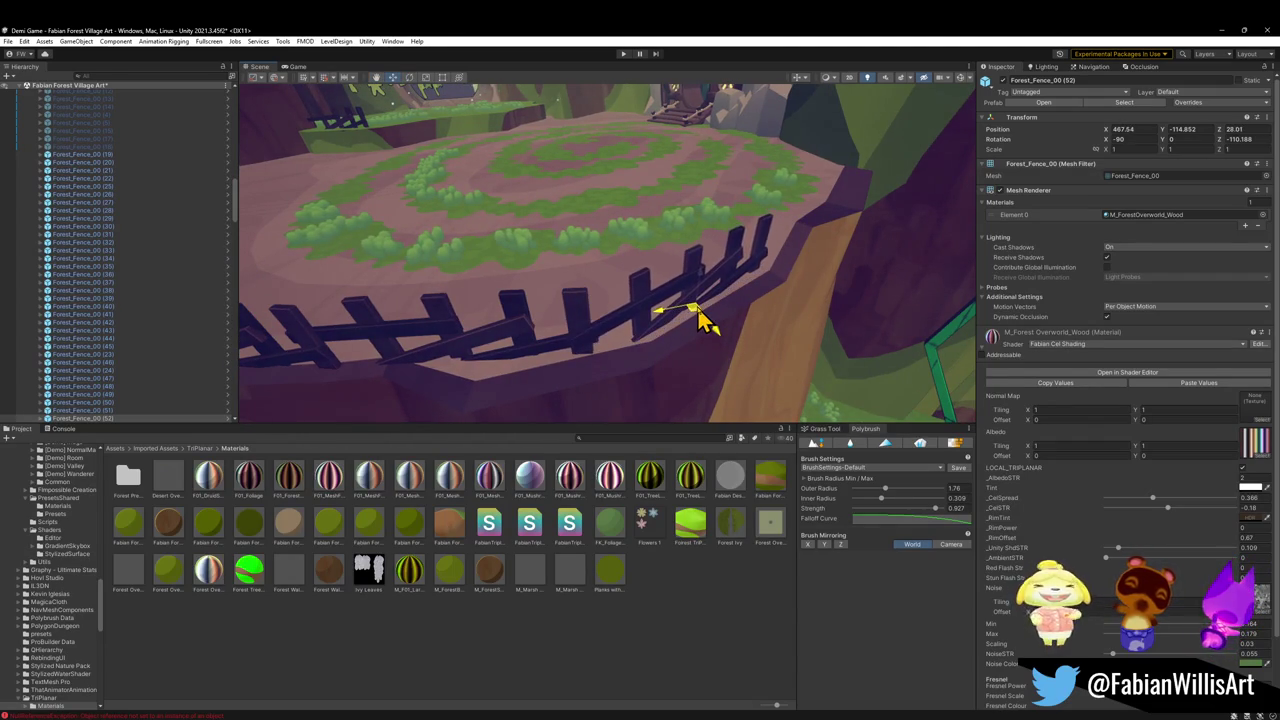
pyautogui.moveTo(697, 318)
pyautogui.mouseDown()
pyautogui.moveTo(551, 329)
pyautogui.moveTo(725, 278)
pyautogui.moveTo(1075, 338)
pyautogui.moveTo(1063, 334)
pyautogui.mouseUp()
pyautogui.hotkey('ctrl', 'd')
pyautogui.moveTo(960, 300)
pyautogui.mouseDown()
pyautogui.moveTo(857, 291)
pyautogui.moveTo(800, 325)
pyautogui.mouseUp()
pyautogui.press('w')
pyautogui.moveTo(714, 309)
pyautogui.mouseDown()
pyautogui.moveTo(734, 323)
pyautogui.moveTo(633, 350)
pyautogui.moveTo(689, 414)
pyautogui.moveTo(643, 332)
pyautogui.mouseUp()
pyautogui.hotkey('ctrl', 'd')
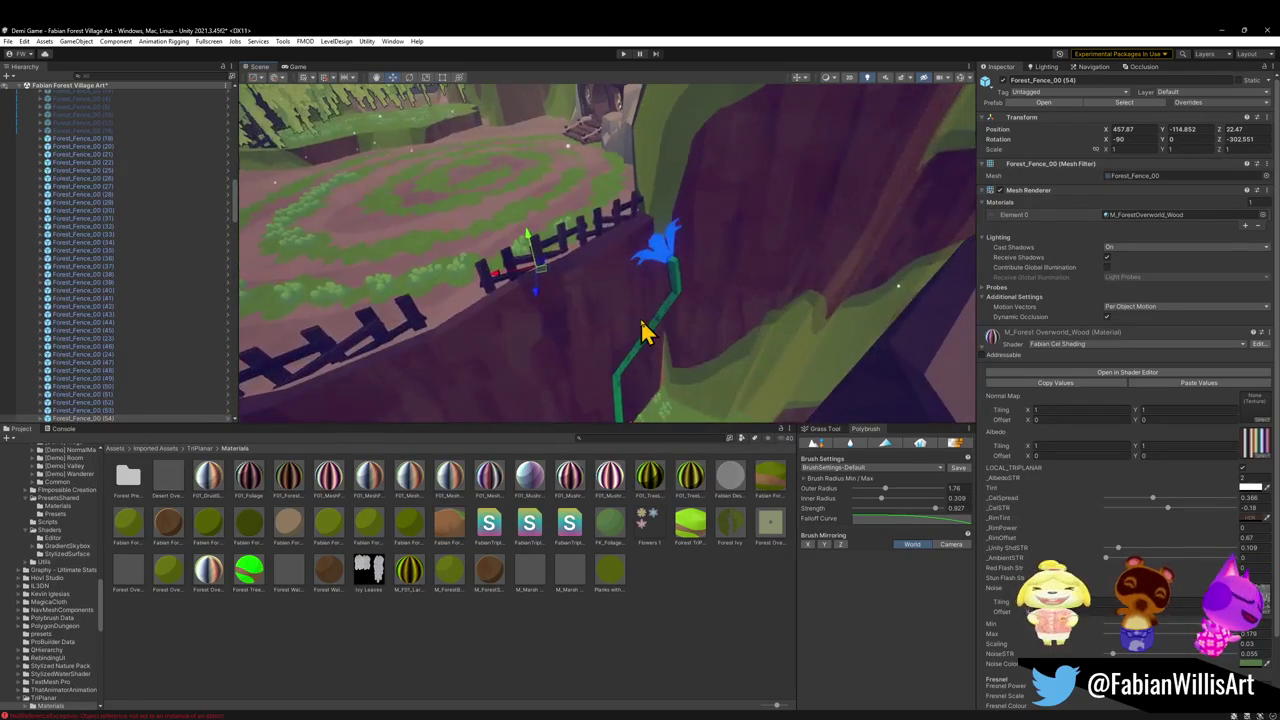
# Delete the extra fence copy and view the cliff, arch, house and cave
pyautogui.press('Delete')
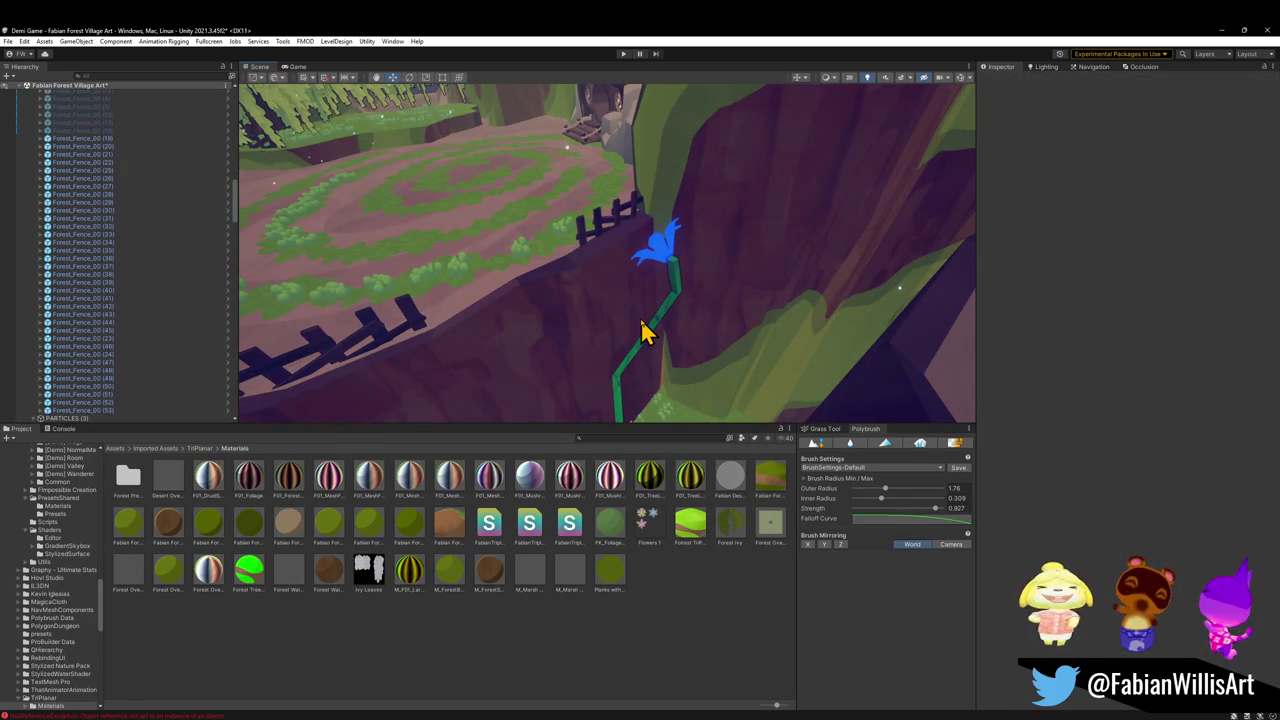
pyautogui.moveTo(643, 332)
pyautogui.mouseDown()
pyautogui.moveTo(600, 294)
pyautogui.moveTo(506, 277)
pyautogui.moveTo(769, 200)
pyautogui.moveTo(811, 209)
pyautogui.moveTo(737, 246)
pyautogui.moveTo(763, 237)
pyautogui.moveTo(669, 229)
pyautogui.moveTo(677, 243)
pyautogui.mouseUp()
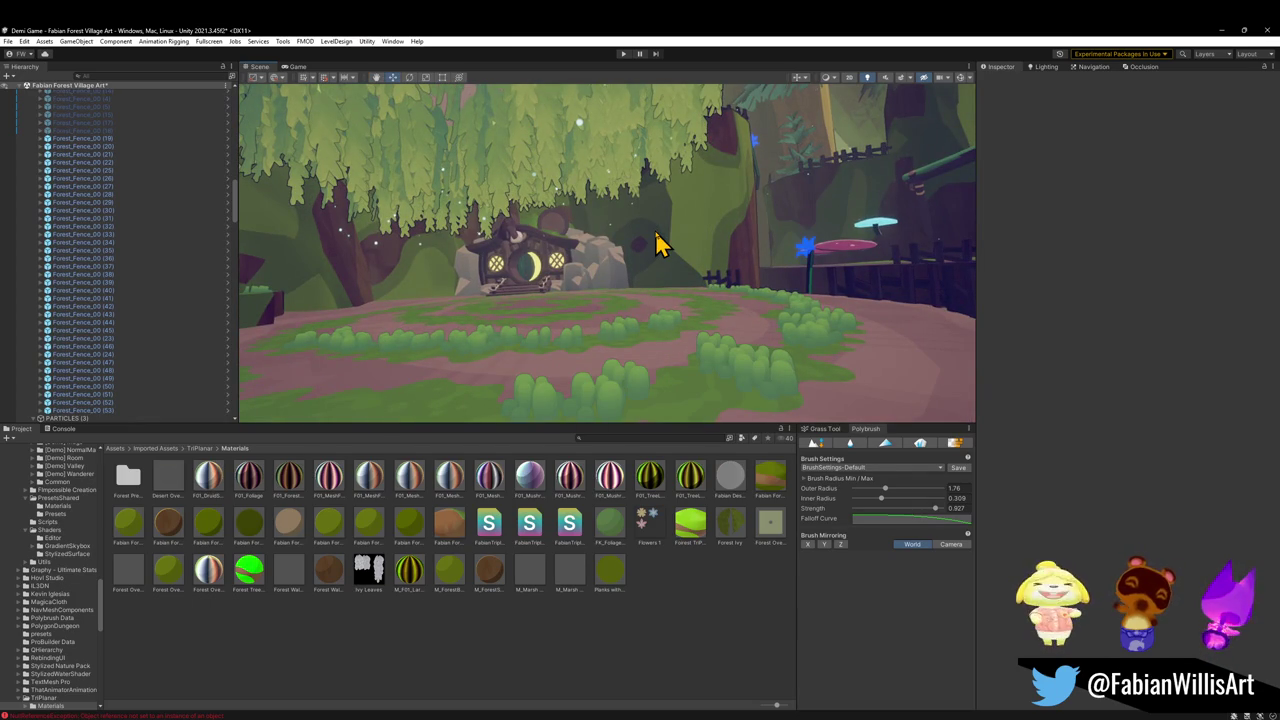
pyautogui.moveTo(771, 314)
pyautogui.mouseDown()
pyautogui.moveTo(597, 297)
pyautogui.moveTo(721, 289)
pyautogui.moveTo(705, 294)
pyautogui.mouseUp()
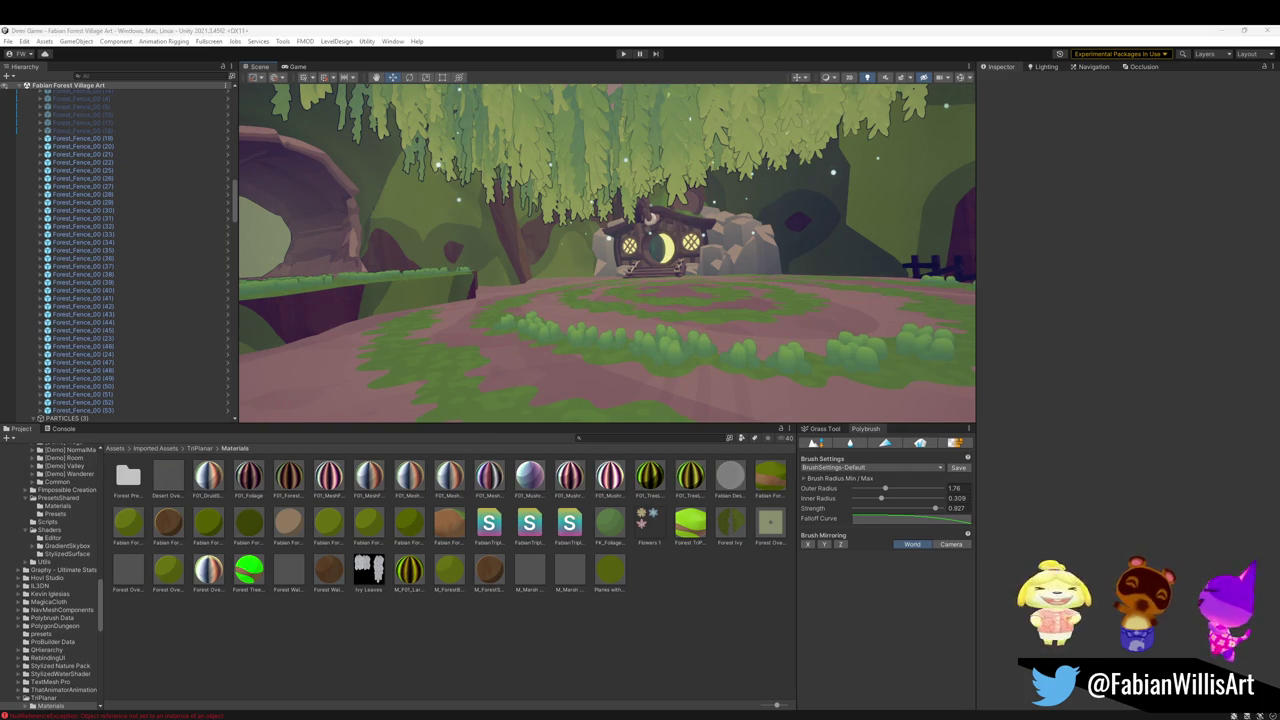
pyautogui.moveTo(531, 311)
pyautogui.mouseDown()
pyautogui.moveTo(586, 314)
pyautogui.moveTo(620, 351)
pyautogui.moveTo(586, 334)
pyautogui.moveTo(631, 340)
pyautogui.moveTo(649, 295)
pyautogui.mouseUp()
# Fly around the clearing to inspect the new fences, rope bridge, house and curved branch
pyautogui.click(645, 322)
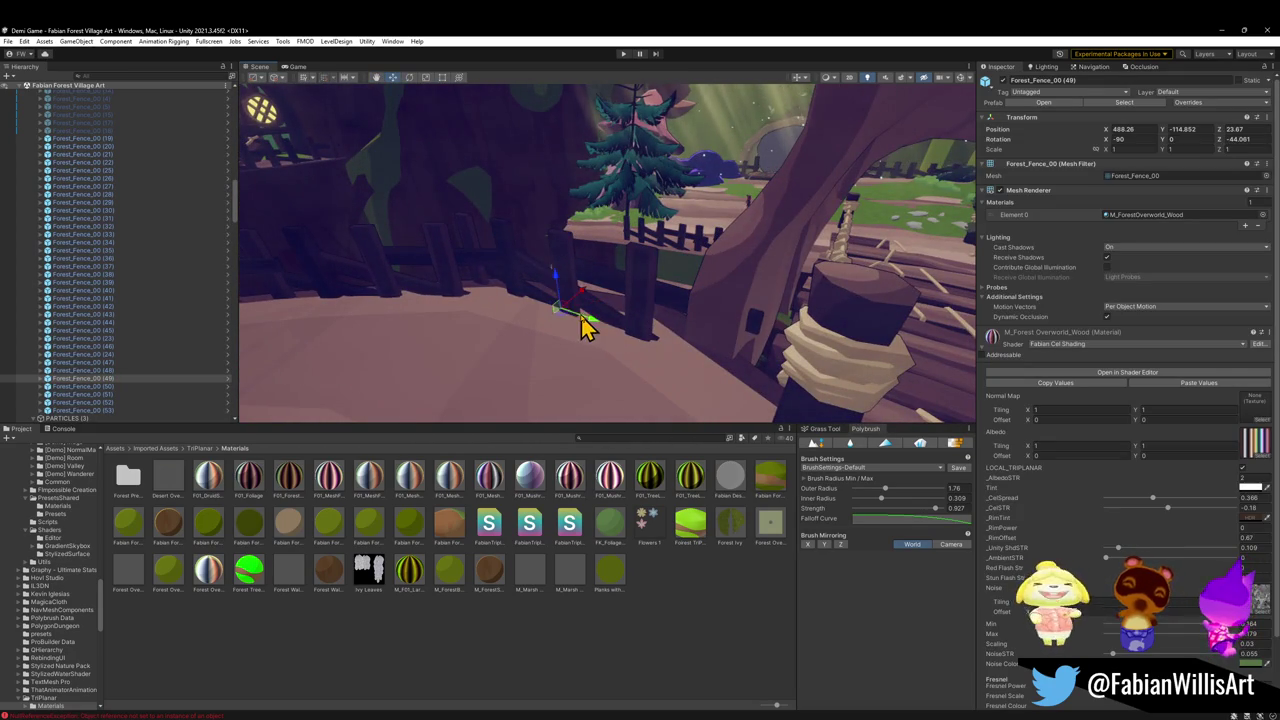
pyautogui.click(580, 628)
pyautogui.moveTo(655, 332)
pyautogui.mouseDown()
pyautogui.moveTo(611, 274)
pyautogui.moveTo(550, 305)
pyautogui.mouseUp()
pyautogui.moveTo(391, 250)
pyautogui.mouseDown()
pyautogui.moveTo(369, 251)
pyautogui.moveTo(383, 229)
pyautogui.moveTo(666, 286)
pyautogui.moveTo(653, 336)
pyautogui.moveTo(683, 331)
pyautogui.moveTo(603, 349)
pyautogui.moveTo(583, 343)
pyautogui.moveTo(760, 350)
pyautogui.mouseUp()
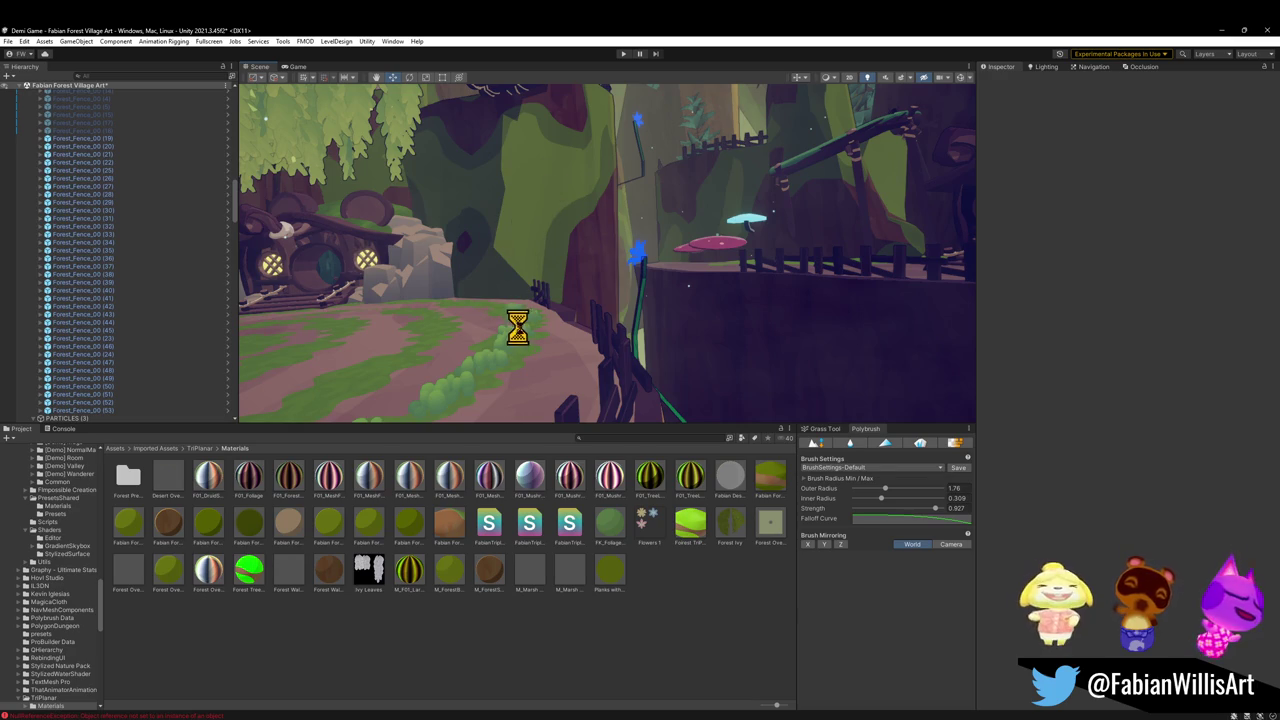
pyautogui.moveTo(527, 343)
pyautogui.mouseDown()
pyautogui.moveTo(663, 294)
pyautogui.moveTo(634, 254)
pyautogui.moveTo(632, 271)
pyautogui.moveTo(712, 272)
pyautogui.mouseUp()
pyautogui.moveTo(640, 208)
pyautogui.mouseDown()
pyautogui.moveTo(714, 263)
pyautogui.moveTo(803, 280)
pyautogui.moveTo(717, 280)
pyautogui.moveTo(669, 244)
pyautogui.moveTo(666, 282)
pyautogui.mouseUp()
pyautogui.moveTo(579, 267)
pyautogui.mouseDown()
pyautogui.moveTo(497, 271)
pyautogui.moveTo(543, 303)
pyautogui.moveTo(663, 286)
pyautogui.moveTo(523, 254)
pyautogui.moveTo(446, 260)
pyautogui.moveTo(743, 323)
pyautogui.moveTo(963, 394)
pyautogui.moveTo(766, 354)
pyautogui.moveTo(594, 277)
pyautogui.moveTo(503, 286)
pyautogui.moveTo(641, 304)
pyautogui.moveTo(580, 334)
pyautogui.moveTo(560, 309)
pyautogui.moveTo(531, 316)
pyautogui.moveTo(557, 294)
pyautogui.moveTo(714, 306)
pyautogui.moveTo(642, 338)
pyautogui.moveTo(340, 334)
pyautogui.moveTo(366, 331)
pyautogui.mouseUp()
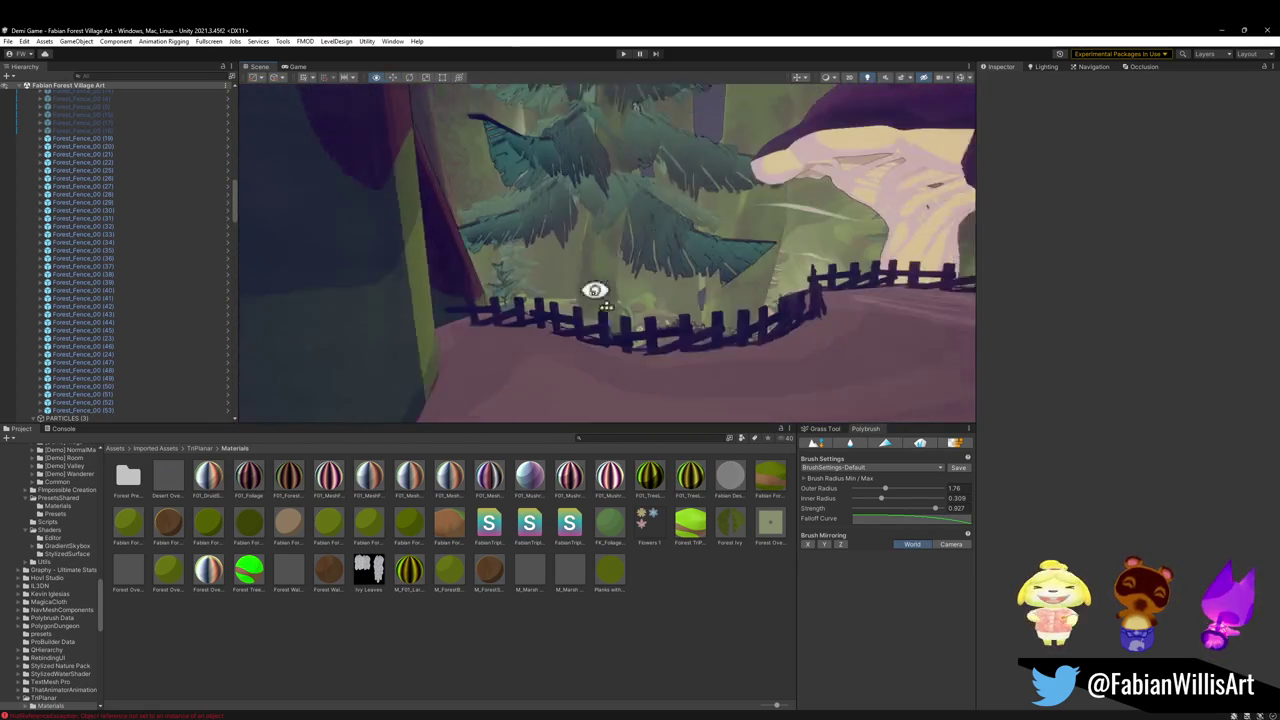
# Move pine tree (8) to a better spot beside the fence near the treehouse
pyautogui.click(546, 314)
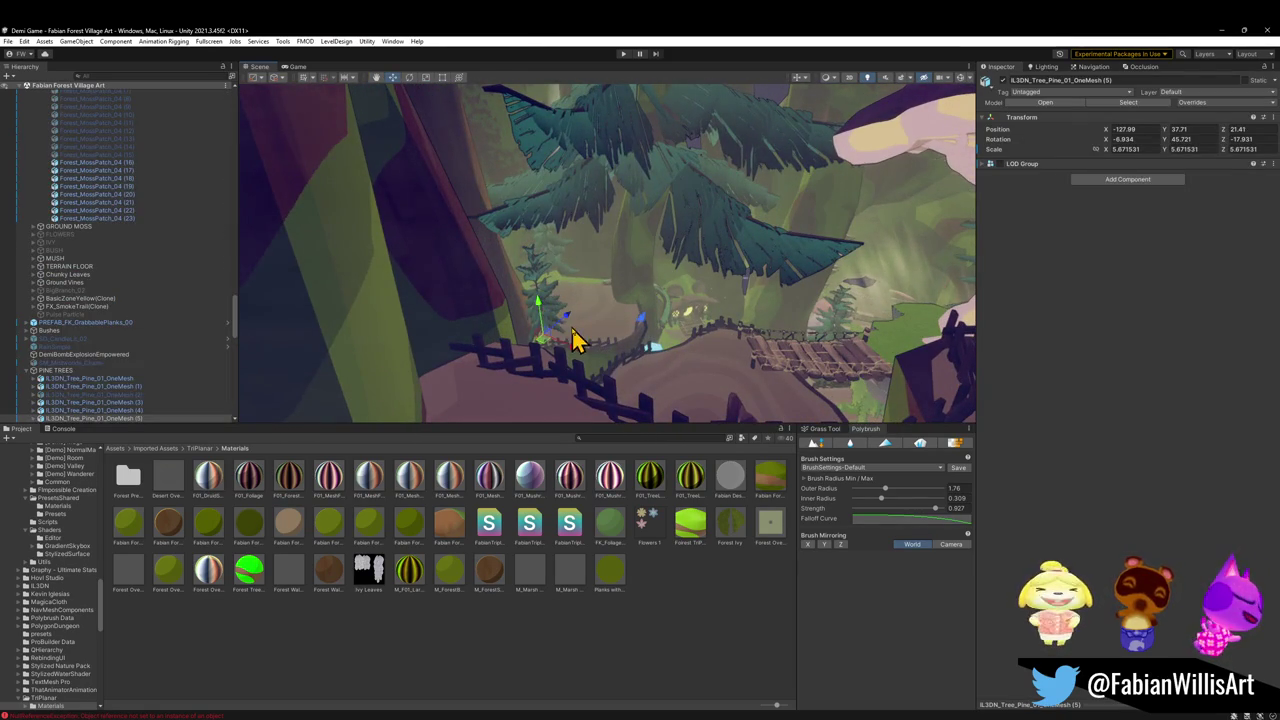
pyautogui.moveTo(546, 358)
pyautogui.mouseDown()
pyautogui.moveTo(491, 431)
pyautogui.moveTo(534, 380)
pyautogui.moveTo(566, 382)
pyautogui.moveTo(576, 354)
pyautogui.mouseUp()
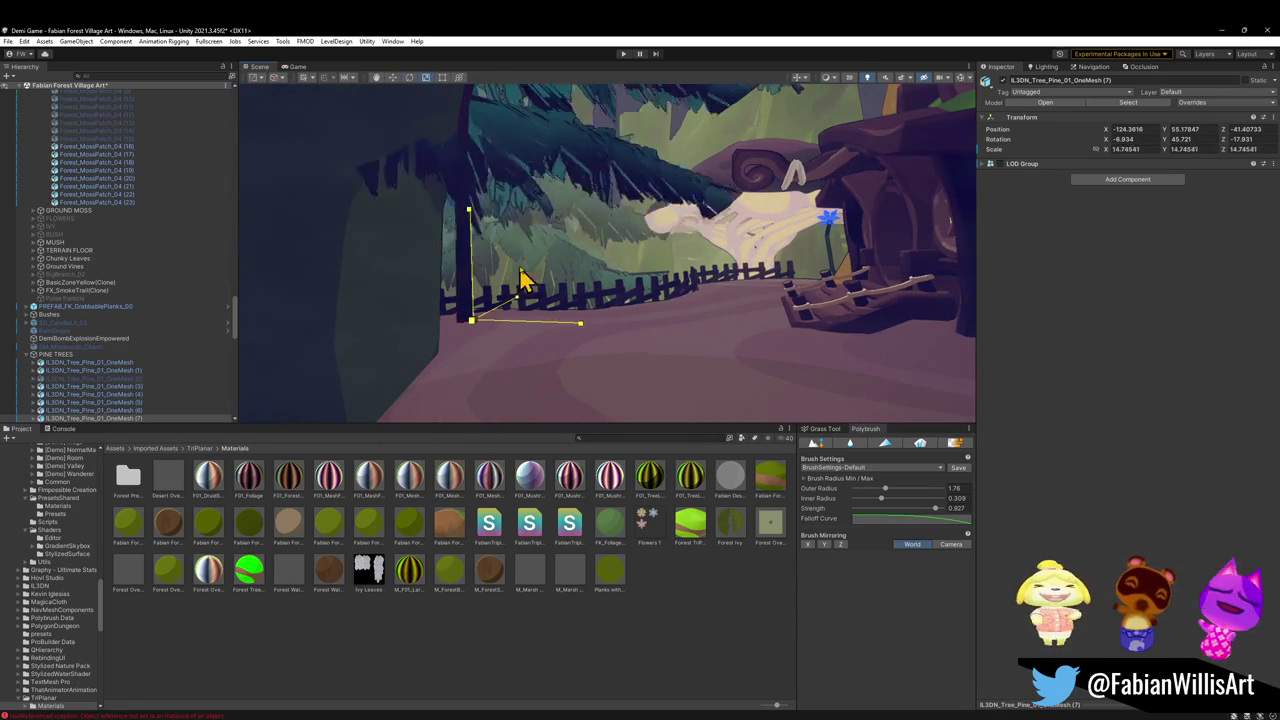
pyautogui.moveTo(560, 238)
pyautogui.mouseDown()
pyautogui.moveTo(417, 271)
pyautogui.moveTo(547, 281)
pyautogui.mouseUp()
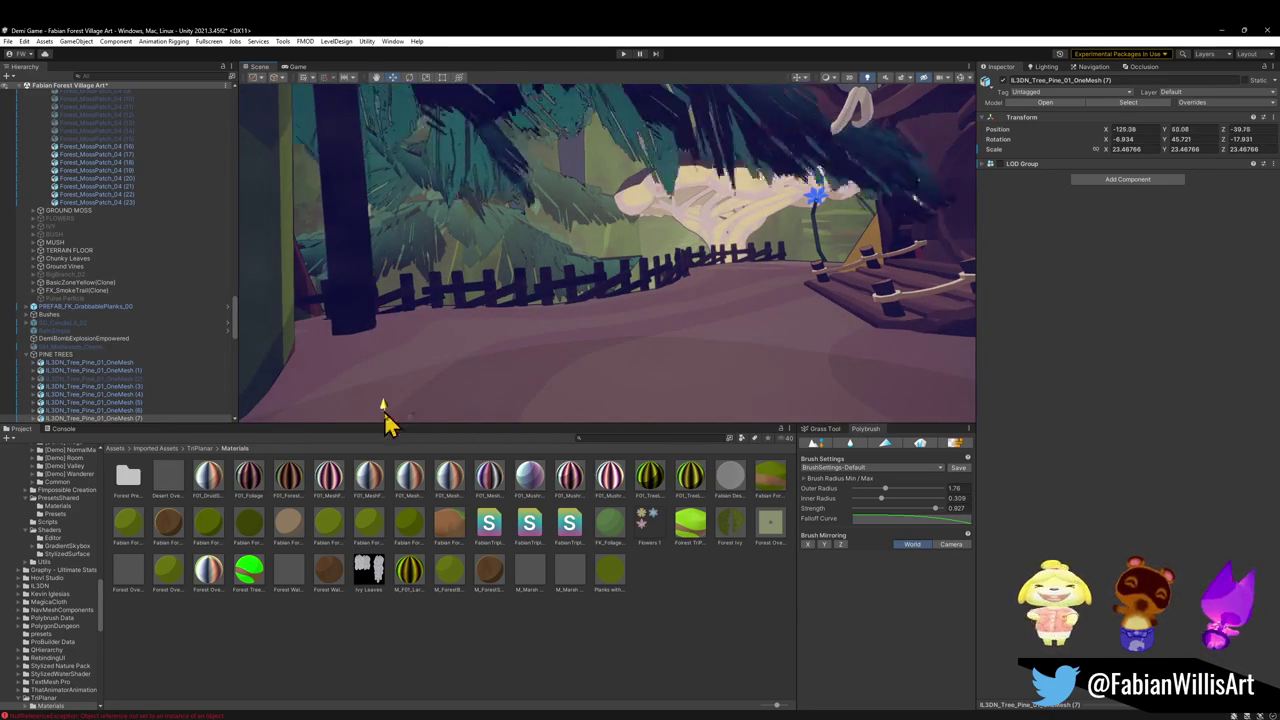
pyautogui.moveTo(421, 305)
pyautogui.mouseDown()
pyautogui.moveTo(520, 214)
pyautogui.moveTo(480, 260)
pyautogui.moveTo(578, 266)
pyautogui.moveTo(560, 274)
pyautogui.moveTo(643, 309)
pyautogui.moveTo(646, 294)
pyautogui.moveTo(766, 280)
pyautogui.moveTo(812, 330)
pyautogui.mouseUp()
pyautogui.click(820, 337)
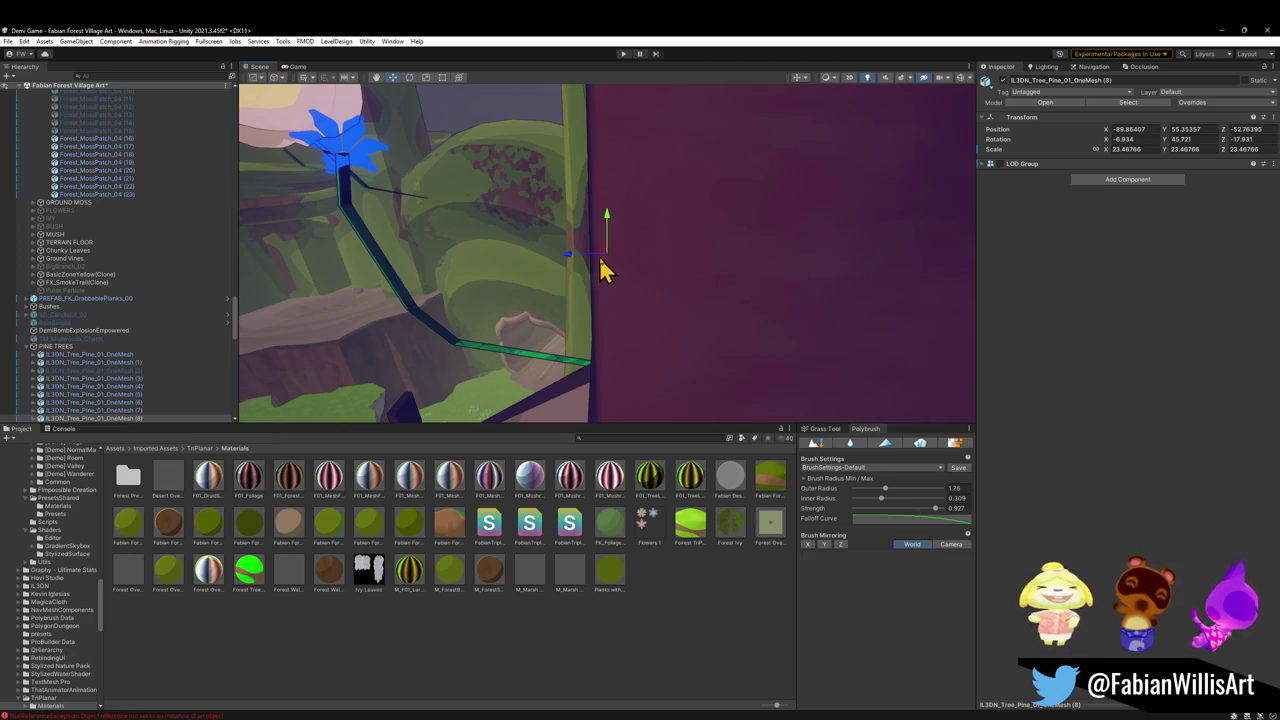
pyautogui.moveTo(599, 255); pyautogui.dragTo(609, 265)
pyautogui.moveTo(706, 343)
pyautogui.mouseDown()
pyautogui.moveTo(720, 309)
pyautogui.moveTo(652, 434)
pyautogui.moveTo(731, 360)
pyautogui.moveTo(669, 377)
pyautogui.moveTo(583, 309)
pyautogui.moveTo(574, 323)
pyautogui.mouseUp()
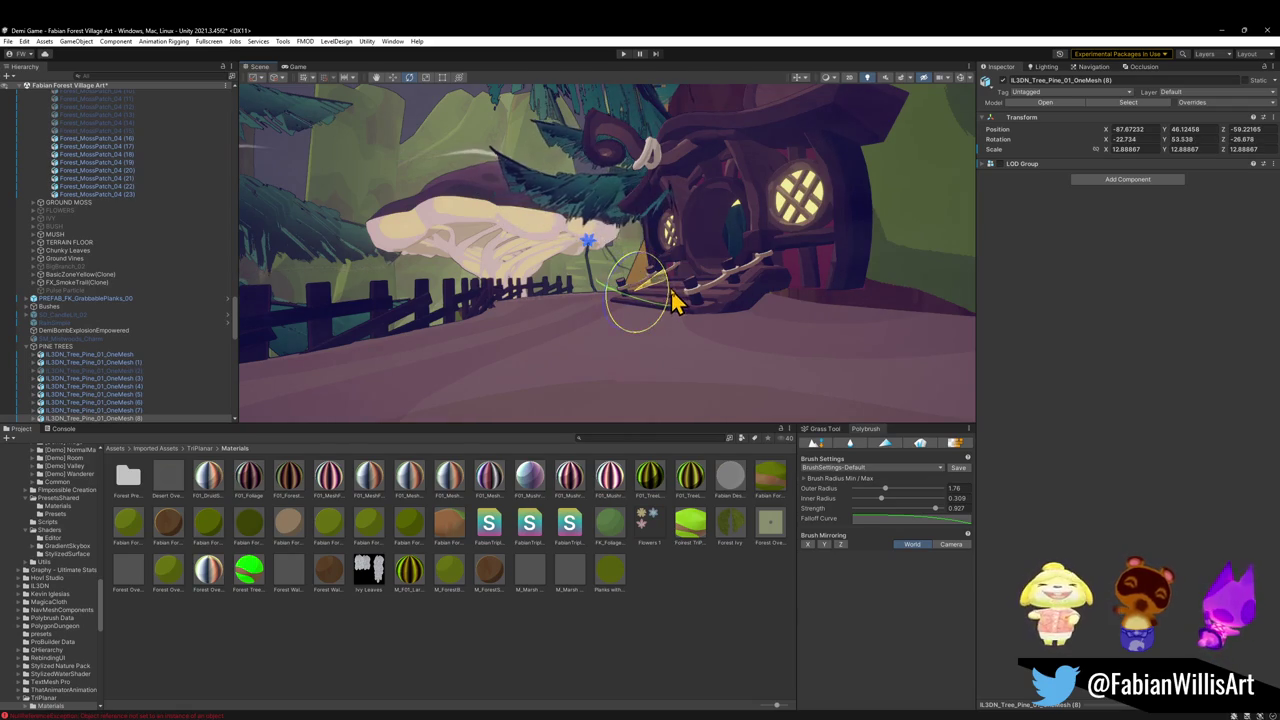
pyautogui.moveTo(672, 298)
pyautogui.mouseDown()
pyautogui.moveTo(586, 317)
pyautogui.moveTo(594, 294)
pyautogui.mouseUp()
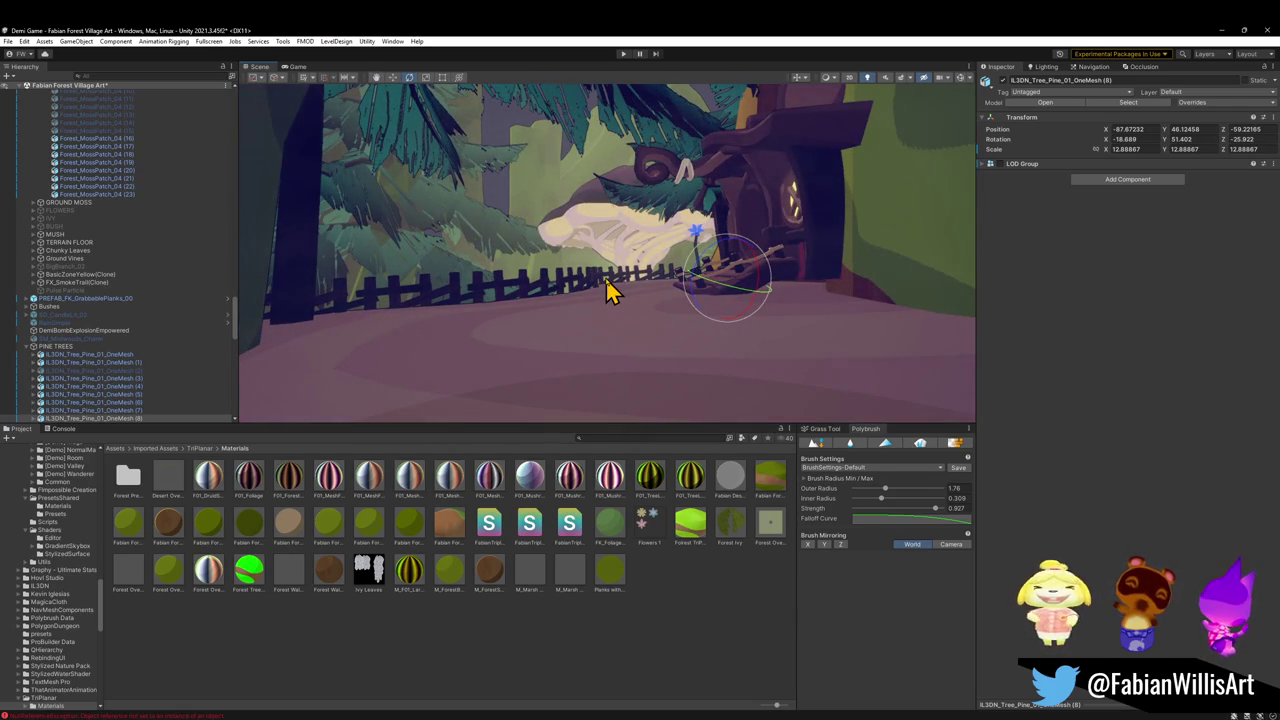
# Tilt pine tree (7) slightly with the Rotate tool, then deselect it
pyautogui.click(777, 265)
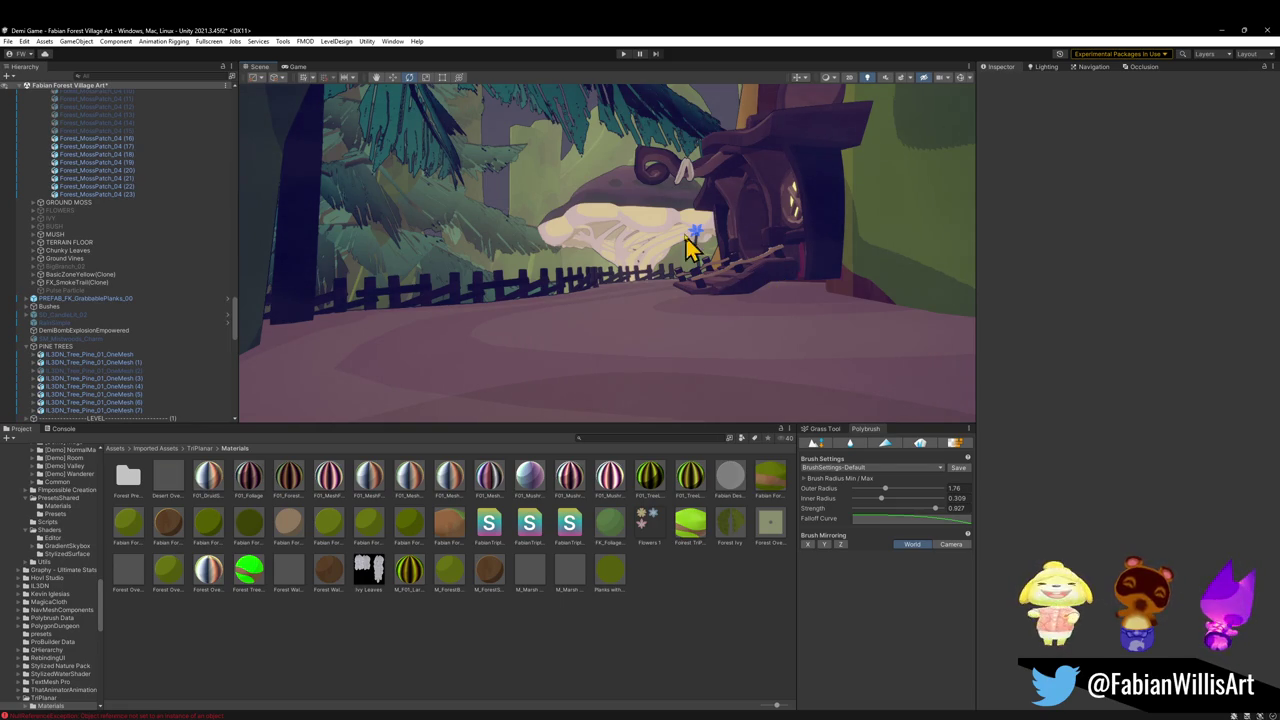
pyautogui.moveTo(660, 262)
pyautogui.mouseDown()
pyautogui.moveTo(620, 206)
pyautogui.moveTo(571, 206)
pyautogui.mouseUp()
pyautogui.click(575, 222)
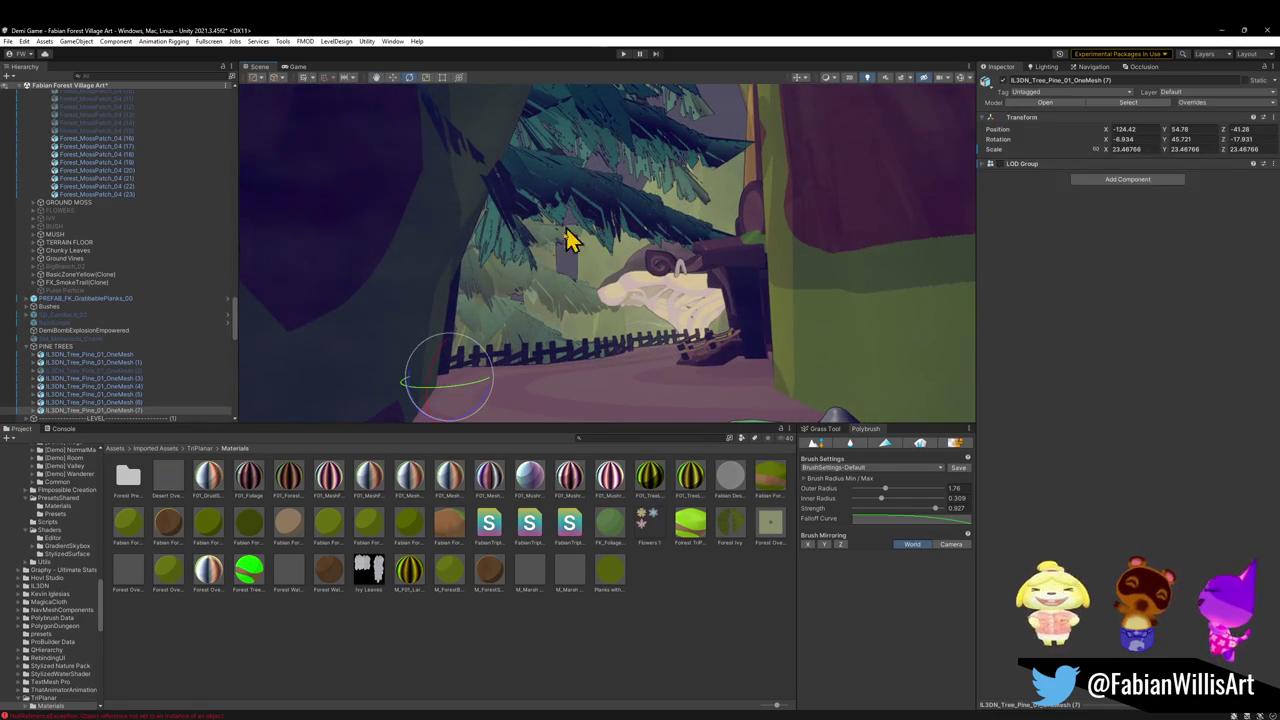
pyautogui.moveTo(470, 372)
pyautogui.mouseDown()
pyautogui.moveTo(480, 380)
pyautogui.moveTo(488, 366)
pyautogui.moveTo(507, 393)
pyautogui.moveTo(486, 371)
pyautogui.moveTo(495, 345)
pyautogui.mouseUp()
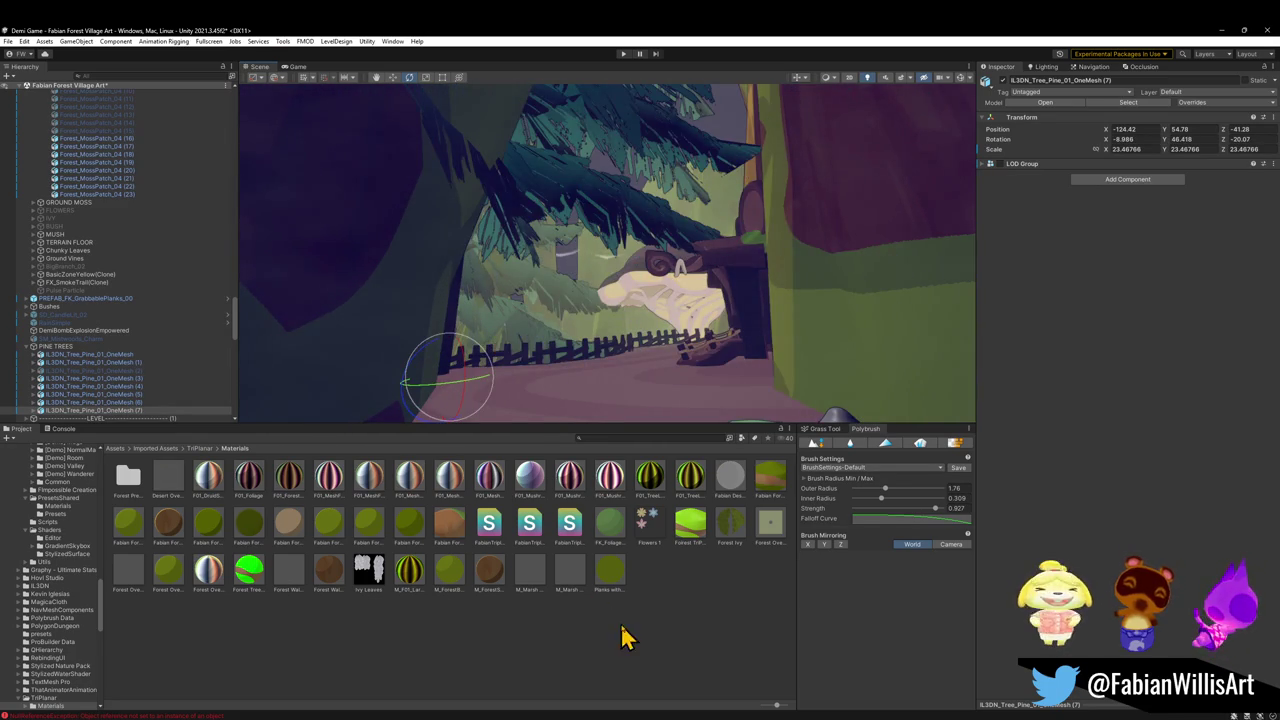
pyautogui.click(650, 652)
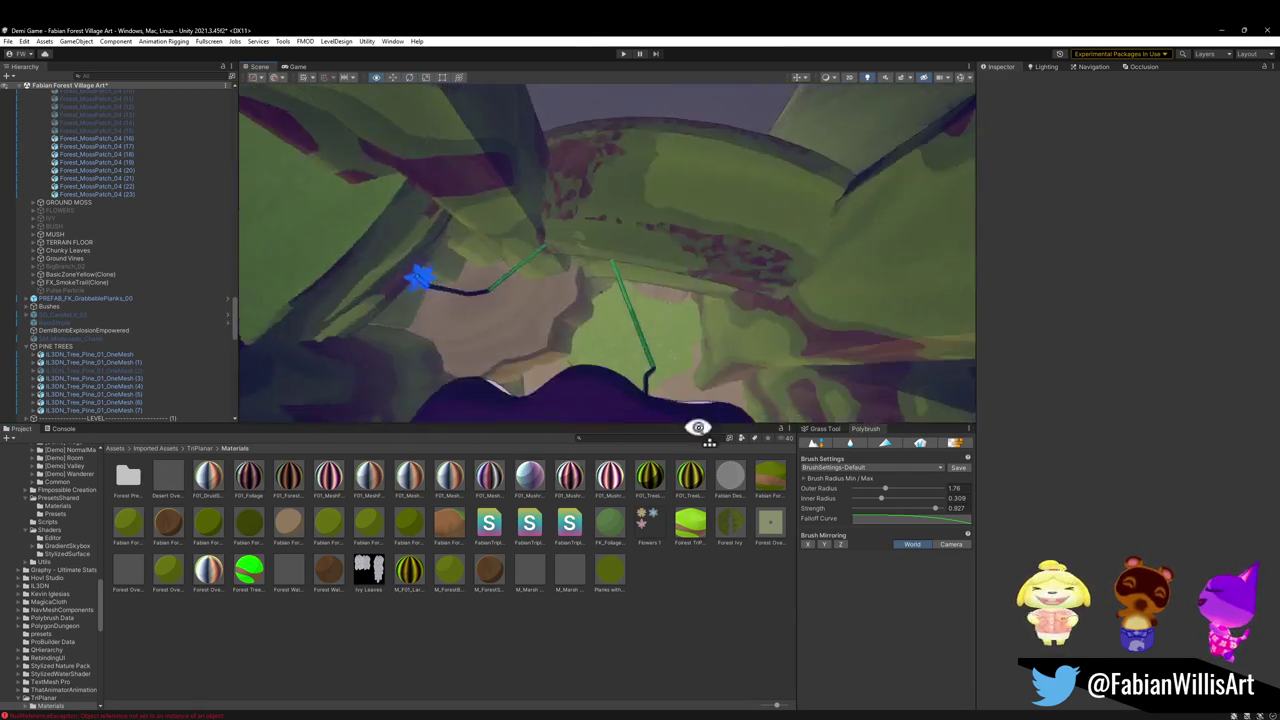
pyautogui.moveTo(731, 419)
pyautogui.mouseDown()
pyautogui.moveTo(706, 369)
pyautogui.moveTo(634, 297)
pyautogui.moveTo(566, 238)
pyautogui.moveTo(549, 246)
pyautogui.moveTo(560, 263)
pyautogui.moveTo(540, 249)
pyautogui.moveTo(631, 286)
pyautogui.moveTo(597, 249)
pyautogui.moveTo(514, 251)
pyautogui.moveTo(583, 326)
pyautogui.moveTo(600, 323)
pyautogui.moveTo(657, 166)
pyautogui.moveTo(650, 180)
pyautogui.mouseUp()
# Drag Forest_TreePlatform_00.003's Fabian Forest Tri Test 3 material onto three nearby tree meshes
pyautogui.click(612, 333)
pyautogui.click(612, 333)
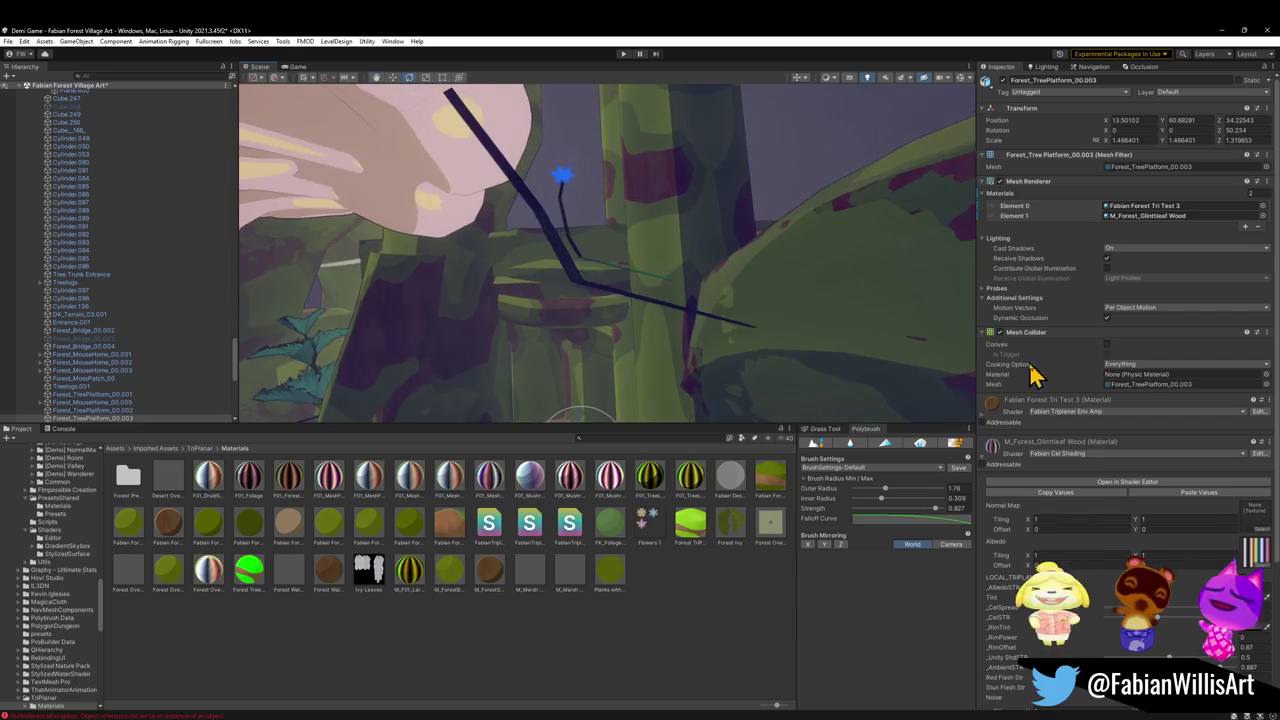
pyautogui.moveTo(993, 413)
pyautogui.mouseDown()
pyautogui.moveTo(538, 325)
pyautogui.moveTo(700, 378)
pyautogui.mouseUp()
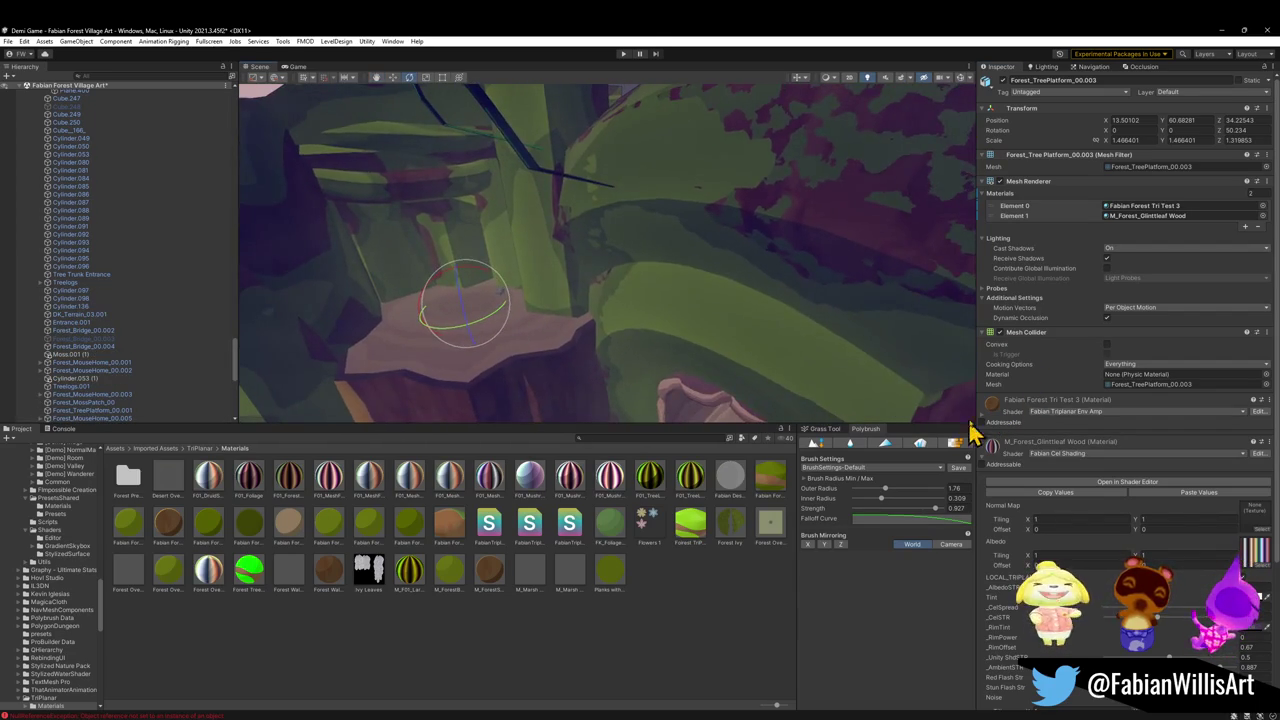
pyautogui.moveTo(763, 323)
pyautogui.mouseDown()
pyautogui.moveTo(749, 366)
pyautogui.moveTo(791, 314)
pyautogui.moveTo(771, 243)
pyautogui.moveTo(720, 250)
pyautogui.moveTo(726, 266)
pyautogui.moveTo(789, 291)
pyautogui.moveTo(840, 194)
pyautogui.moveTo(820, 271)
pyautogui.moveTo(955, 335)
pyautogui.mouseUp()
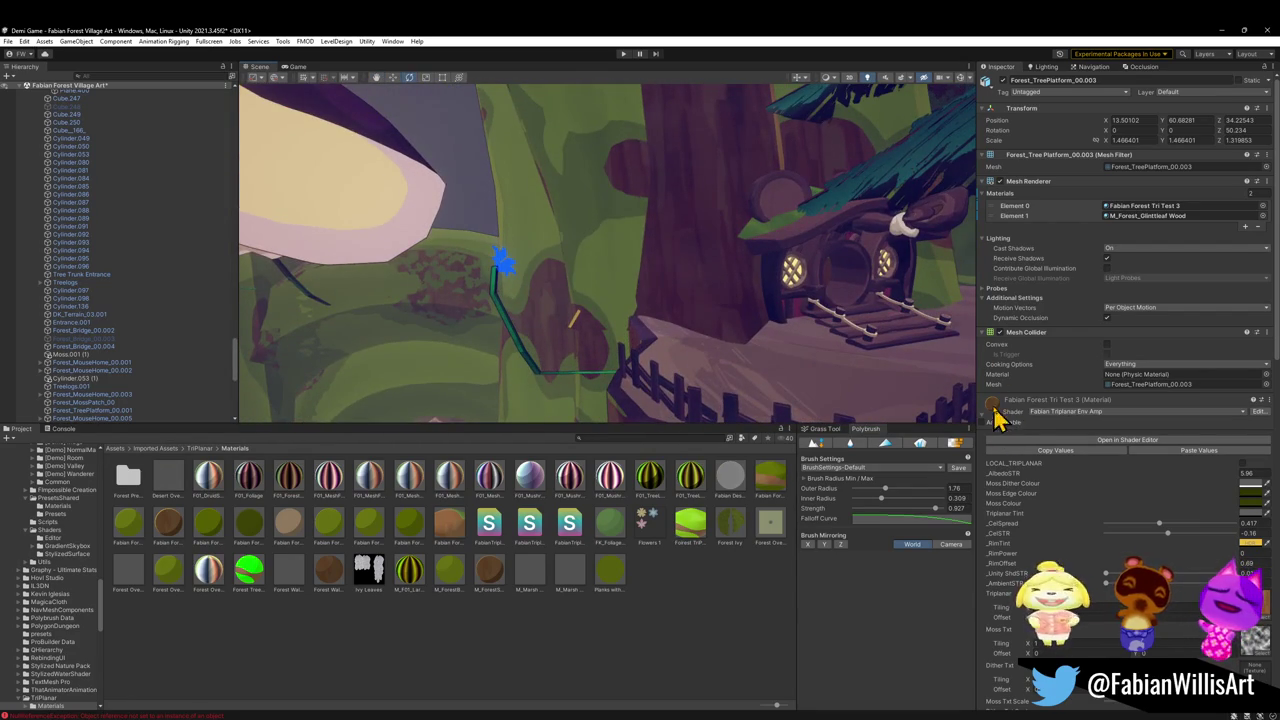
pyautogui.moveTo(647, 275)
pyautogui.mouseDown()
pyautogui.moveTo(537, 283)
pyautogui.moveTo(600, 309)
pyautogui.moveTo(495, 375)
pyautogui.moveTo(726, 217)
pyautogui.moveTo(816, 210)
pyautogui.moveTo(791, 231)
pyautogui.moveTo(849, 308)
pyautogui.mouseUp()
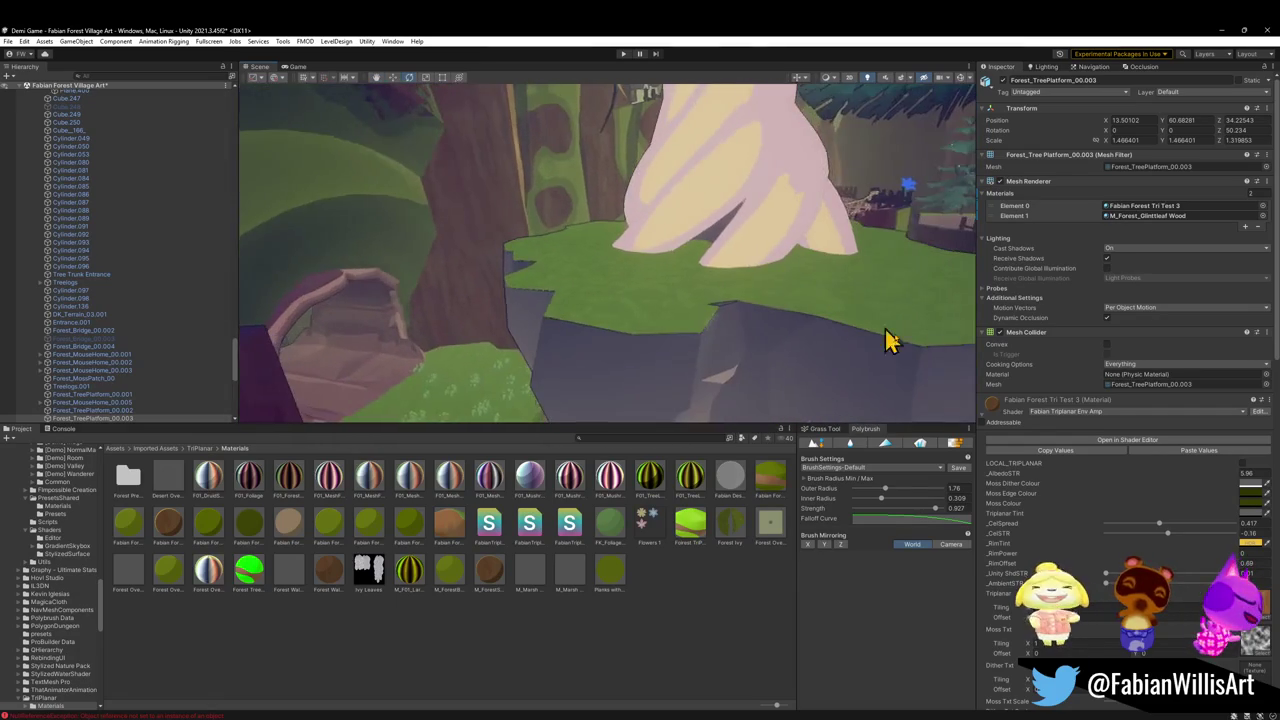
pyautogui.moveTo(694, 380)
pyautogui.mouseDown()
pyautogui.moveTo(789, 337)
pyautogui.moveTo(961, 331)
pyautogui.moveTo(923, 337)
pyautogui.moveTo(923, 349)
pyautogui.moveTo(836, 334)
pyautogui.moveTo(789, 266)
pyautogui.moveTo(443, 331)
pyautogui.moveTo(400, 286)
pyautogui.moveTo(437, 289)
pyautogui.moveTo(371, 297)
pyautogui.moveTo(791, 229)
pyautogui.moveTo(694, 229)
pyautogui.moveTo(666, 289)
pyautogui.moveTo(671, 277)
pyautogui.moveTo(712, 294)
pyautogui.moveTo(705, 311)
pyautogui.mouseUp()
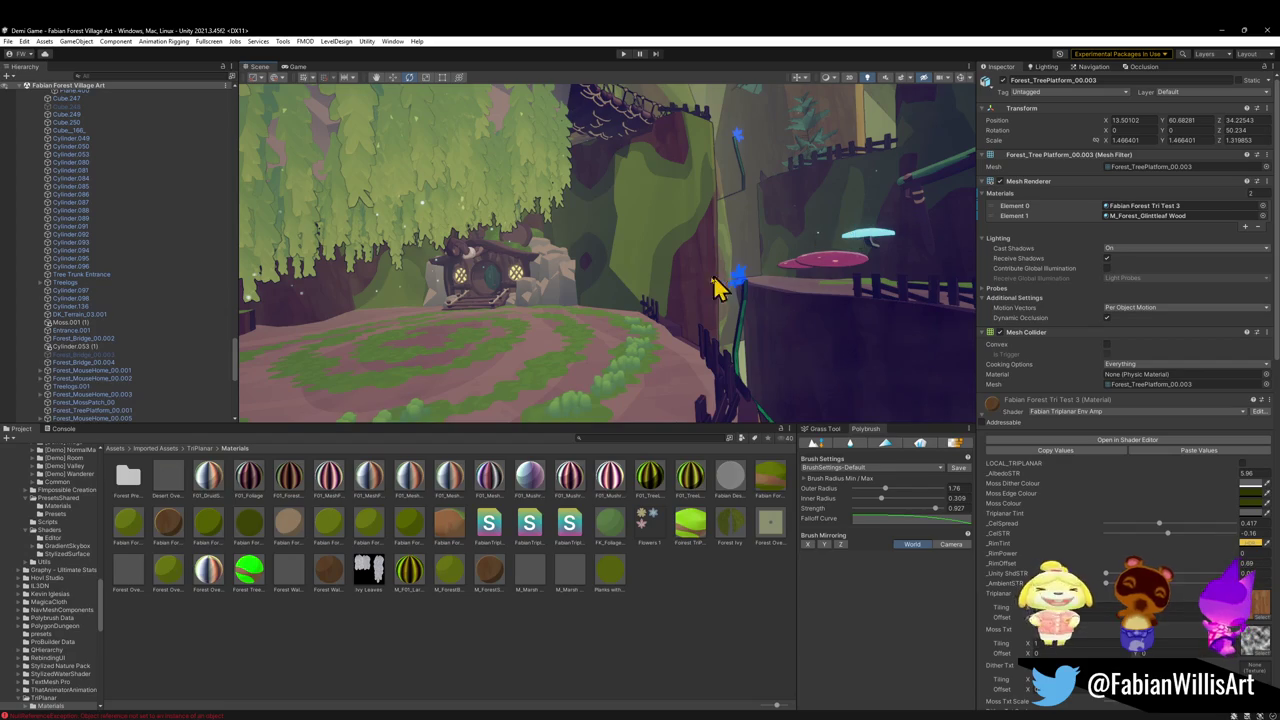
pyautogui.moveTo(727, 320)
pyautogui.mouseDown()
pyautogui.moveTo(611, 280)
pyautogui.moveTo(603, 306)
pyautogui.moveTo(594, 300)
pyautogui.moveTo(700, 280)
pyautogui.moveTo(668, 290)
pyautogui.mouseUp()
pyautogui.moveTo(663, 283)
pyautogui.mouseDown()
pyautogui.moveTo(671, 317)
pyautogui.moveTo(629, 271)
pyautogui.moveTo(608, 302)
pyautogui.moveTo(622, 301)
pyautogui.mouseUp()
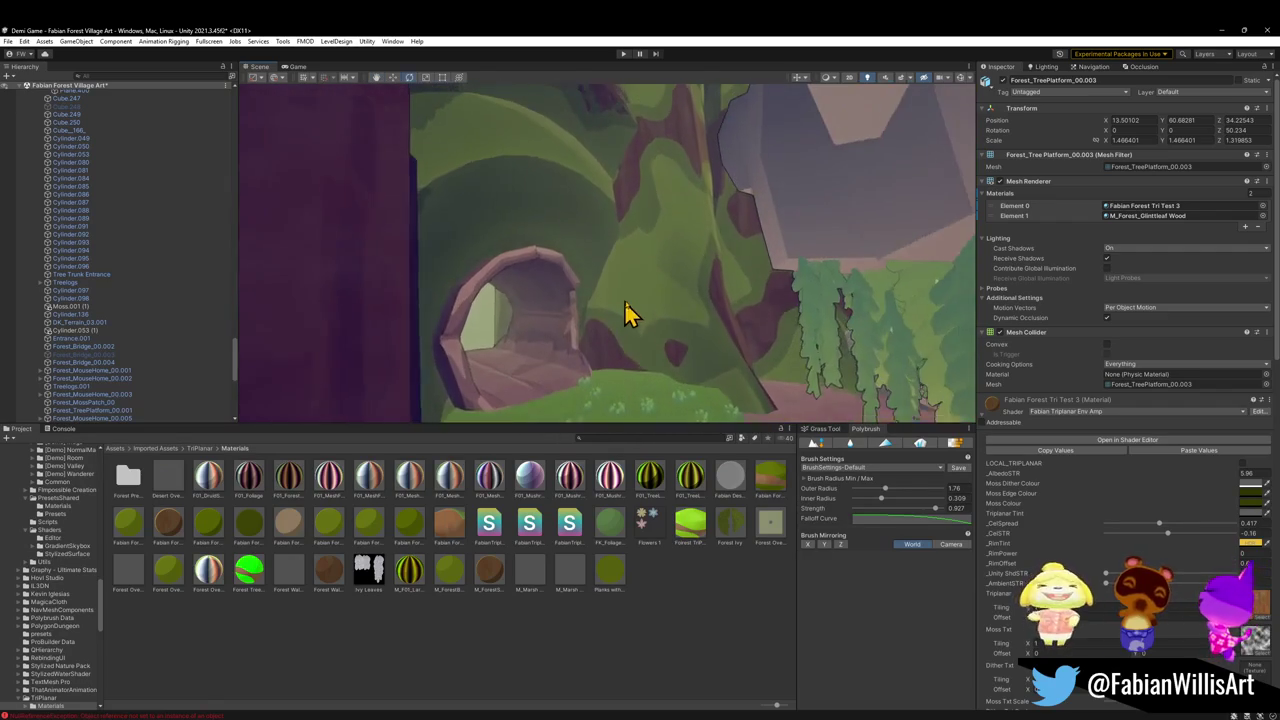
# Select and frame the Cylinder.096 trunk and expand its Fabian Forest Tri Test 4 material properties
pyautogui.click(622, 301)
pyautogui.press('f')
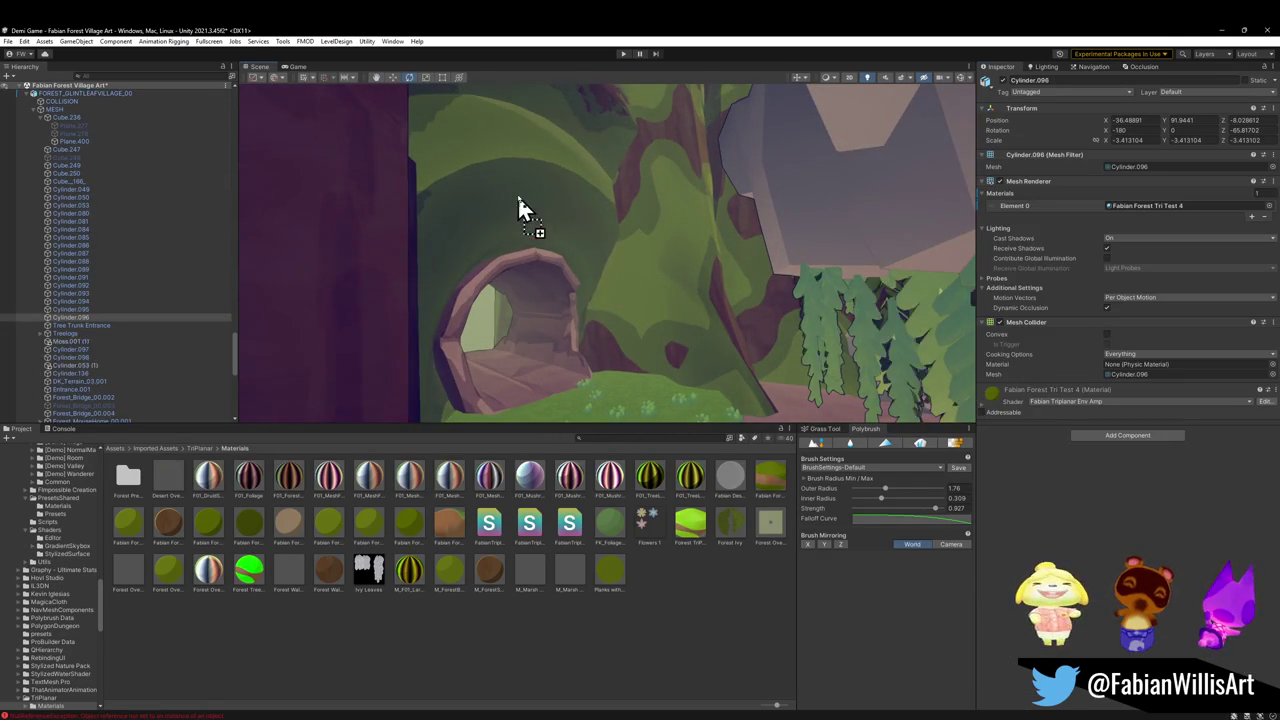
pyautogui.moveTo(517, 200)
pyautogui.mouseDown()
pyautogui.moveTo(594, 266)
pyautogui.moveTo(577, 256)
pyautogui.moveTo(654, 280)
pyautogui.moveTo(342, 281)
pyautogui.moveTo(243, 323)
pyautogui.moveTo(260, 337)
pyautogui.moveTo(231, 346)
pyautogui.moveTo(521, 249)
pyautogui.moveTo(500, 214)
pyautogui.moveTo(580, 268)
pyautogui.mouseUp()
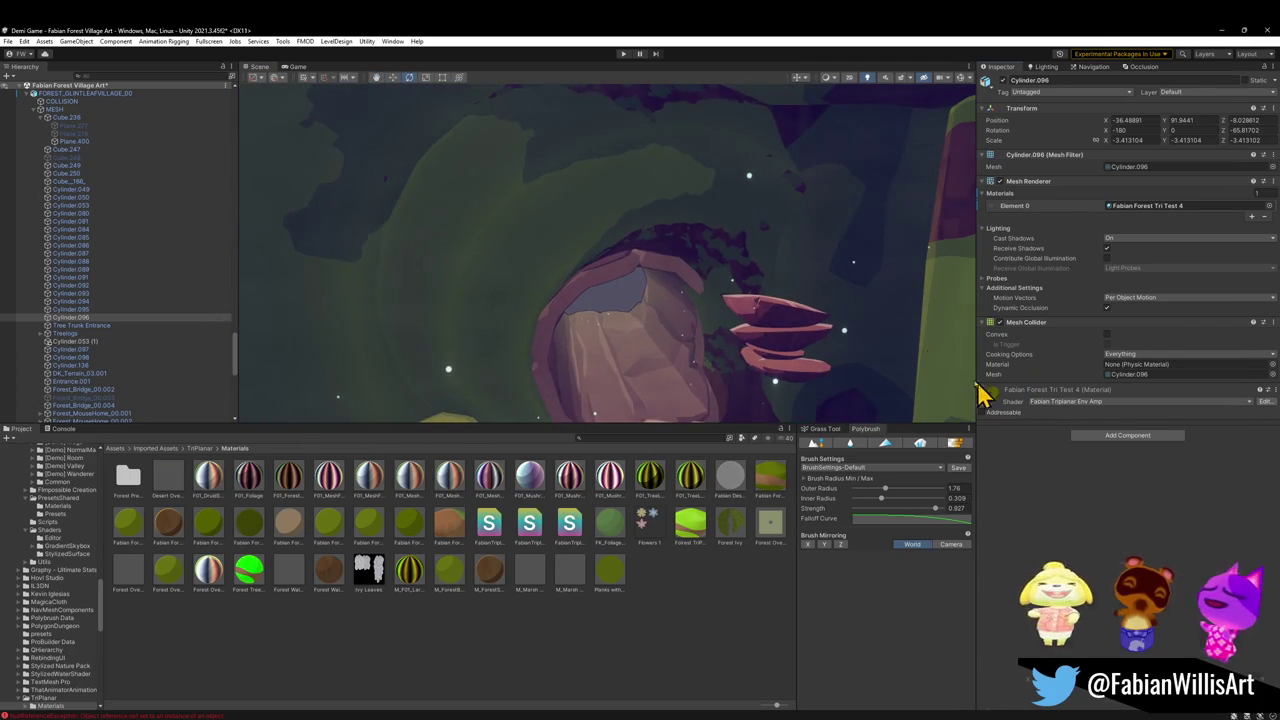
pyautogui.click(990, 392)
# Drag the Moss Txt Scale slider from 0.002 up to 0.008
pyautogui.moveTo(536, 155)
pyautogui.mouseDown()
pyautogui.moveTo(508, 163)
pyautogui.moveTo(665, 252)
pyautogui.moveTo(594, 214)
pyautogui.moveTo(734, 251)
pyautogui.moveTo(815, 253)
pyautogui.moveTo(860, 297)
pyautogui.mouseUp()
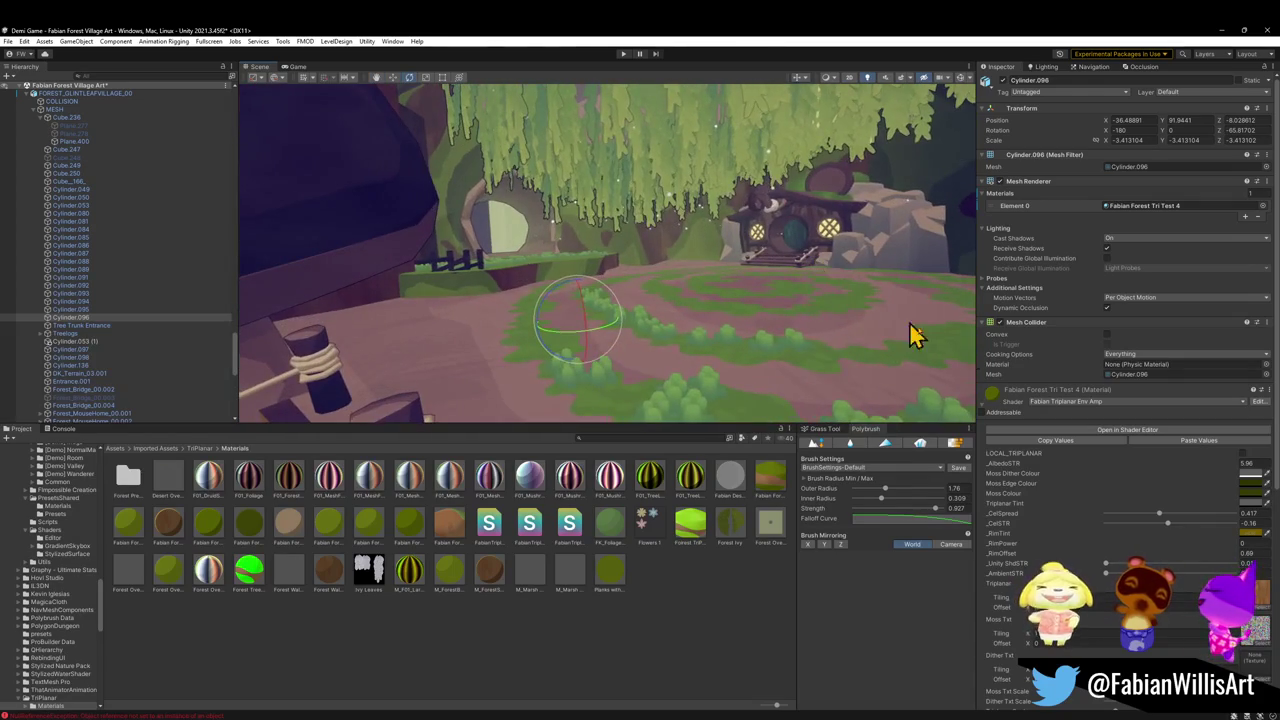
pyautogui.moveTo(560, 214)
pyautogui.mouseDown()
pyautogui.moveTo(531, 206)
pyautogui.moveTo(577, 177)
pyautogui.moveTo(600, 106)
pyautogui.moveTo(634, 154)
pyautogui.moveTo(640, 371)
pyautogui.moveTo(645, 343)
pyautogui.mouseUp()
pyautogui.scroll(2, 653, 175)
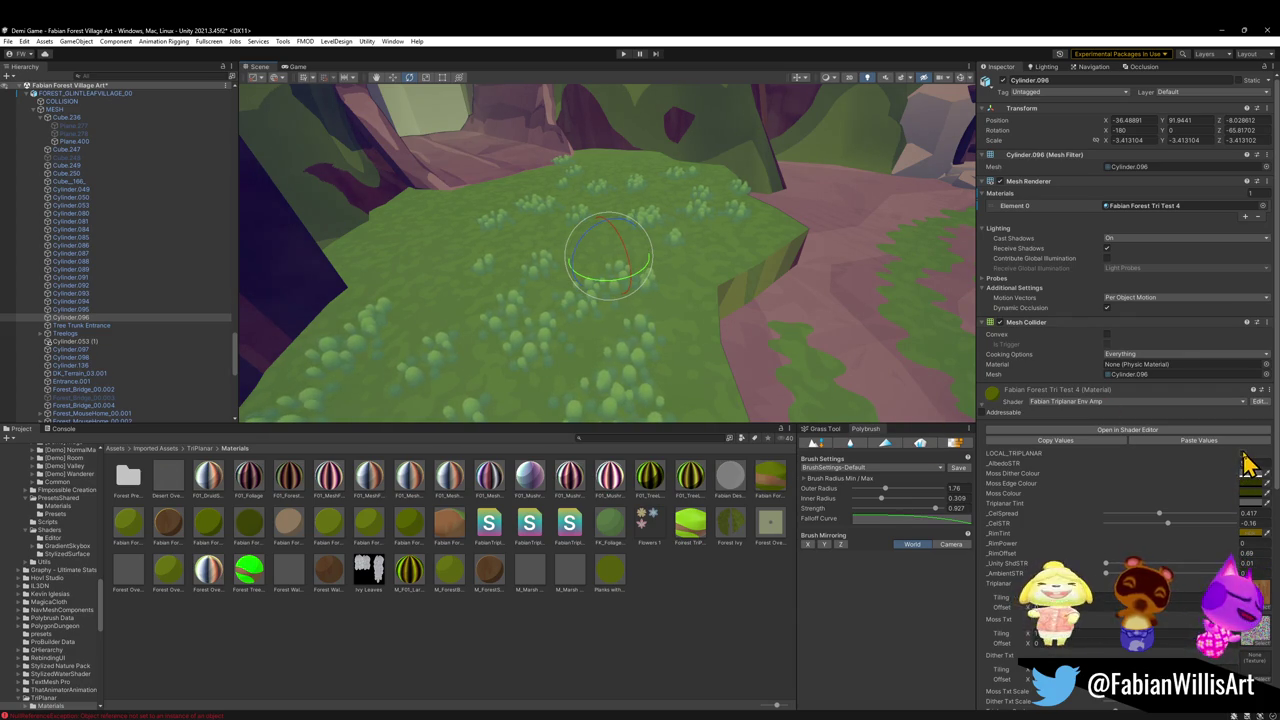
pyautogui.moveTo(652, 320)
pyautogui.mouseDown()
pyautogui.moveTo(700, 228)
pyautogui.moveTo(580, 243)
pyautogui.moveTo(517, 234)
pyautogui.moveTo(686, 234)
pyautogui.moveTo(711, 197)
pyautogui.moveTo(651, 143)
pyautogui.moveTo(696, 199)
pyautogui.moveTo(601, 177)
pyautogui.moveTo(634, 206)
pyautogui.mouseUp()
pyautogui.moveTo(742, 287)
pyautogui.mouseDown()
pyautogui.moveTo(640, 320)
pyautogui.moveTo(557, 314)
pyautogui.moveTo(708, 230)
pyautogui.moveTo(714, 206)
pyautogui.moveTo(737, 211)
pyautogui.moveTo(710, 288)
pyautogui.moveTo(631, 240)
pyautogui.moveTo(735, 292)
pyautogui.mouseUp()
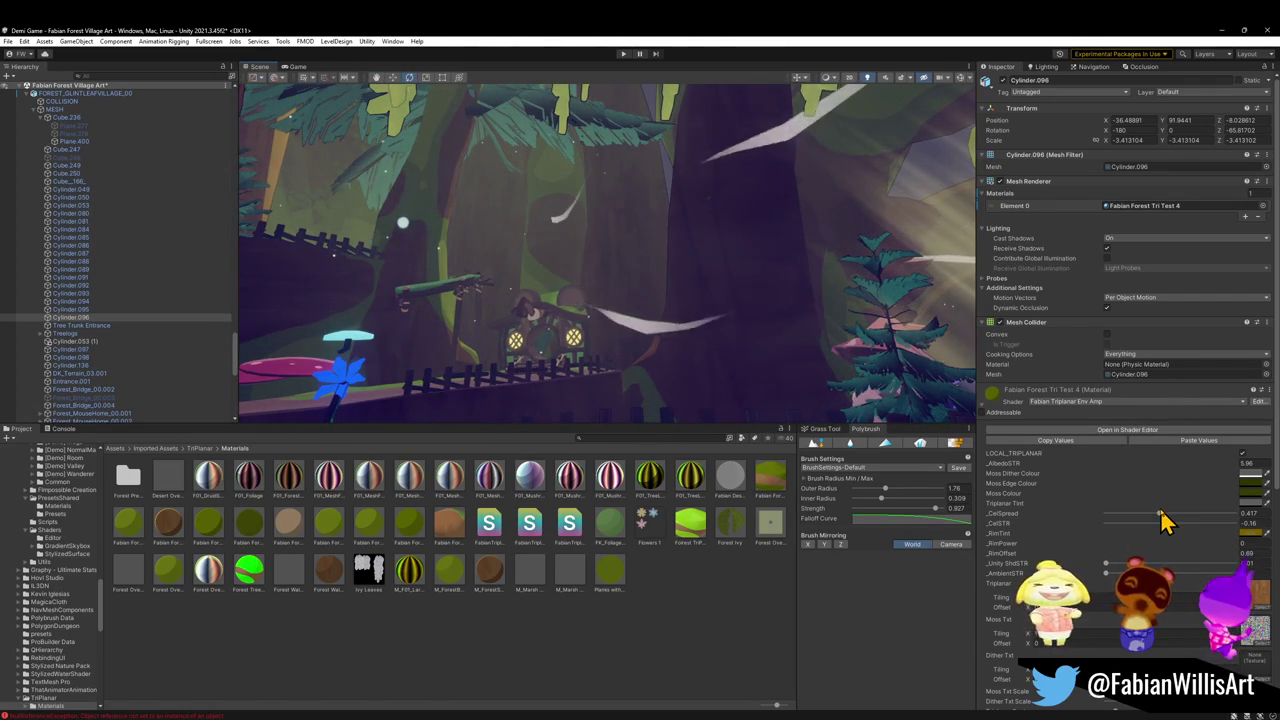
pyautogui.scroll(-3, 1157, 525)
pyautogui.moveTo(1106, 561); pyautogui.dragTo(1106, 561)
# Try a 0.04 dither texture scale on Tri Test 4, revert it to 0.5, and review the moss around the willow mushroom house
pyautogui.click(1116, 566)
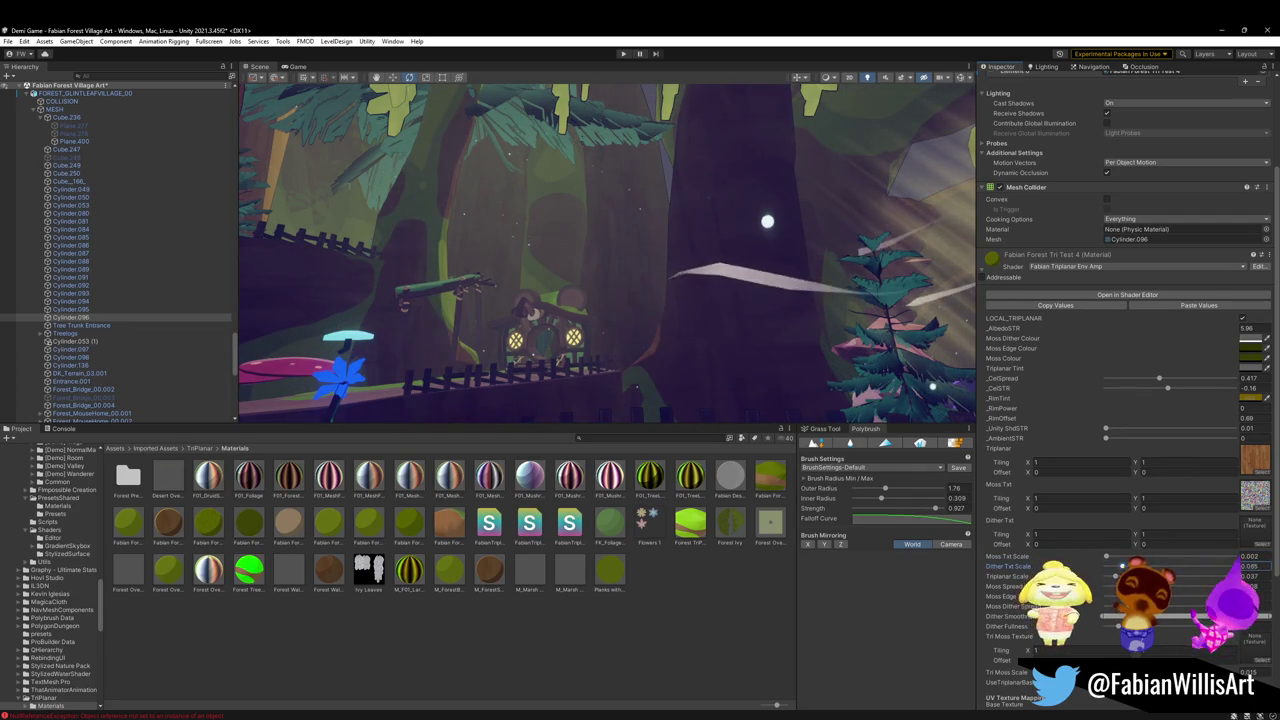
pyautogui.hotkey('ctrl', 'z')
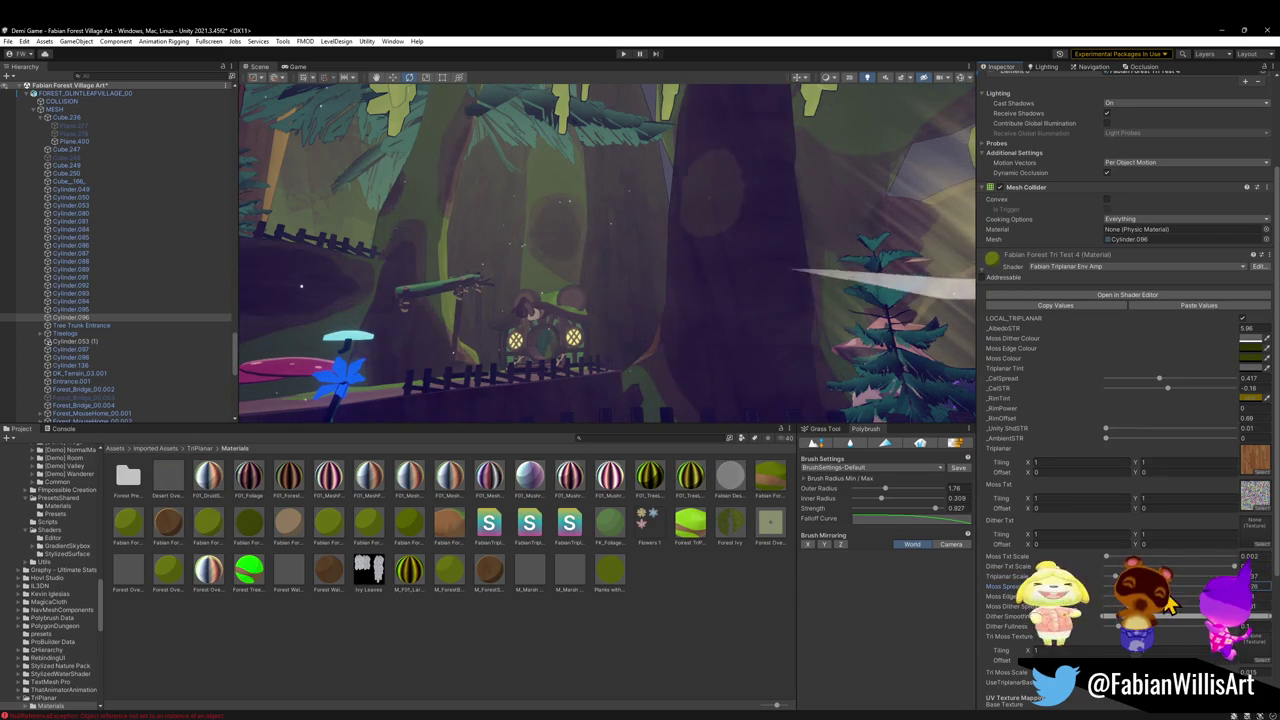
pyautogui.moveTo(860, 250)
pyautogui.mouseDown()
pyautogui.moveTo(738, 350)
pyautogui.moveTo(726, 323)
pyautogui.moveTo(666, 340)
pyautogui.moveTo(334, 310)
pyautogui.moveTo(586, 286)
pyautogui.moveTo(646, 303)
pyautogui.moveTo(546, 311)
pyautogui.moveTo(486, 294)
pyautogui.moveTo(717, 329)
pyautogui.moveTo(820, 334)
pyautogui.moveTo(894, 309)
pyautogui.moveTo(895, 325)
pyautogui.mouseUp()
pyautogui.moveTo(764, 311)
pyautogui.mouseDown()
pyautogui.moveTo(666, 306)
pyautogui.moveTo(732, 300)
pyautogui.moveTo(640, 289)
pyautogui.moveTo(789, 286)
pyautogui.moveTo(774, 317)
pyautogui.moveTo(777, 297)
pyautogui.moveTo(740, 314)
pyautogui.mouseUp()
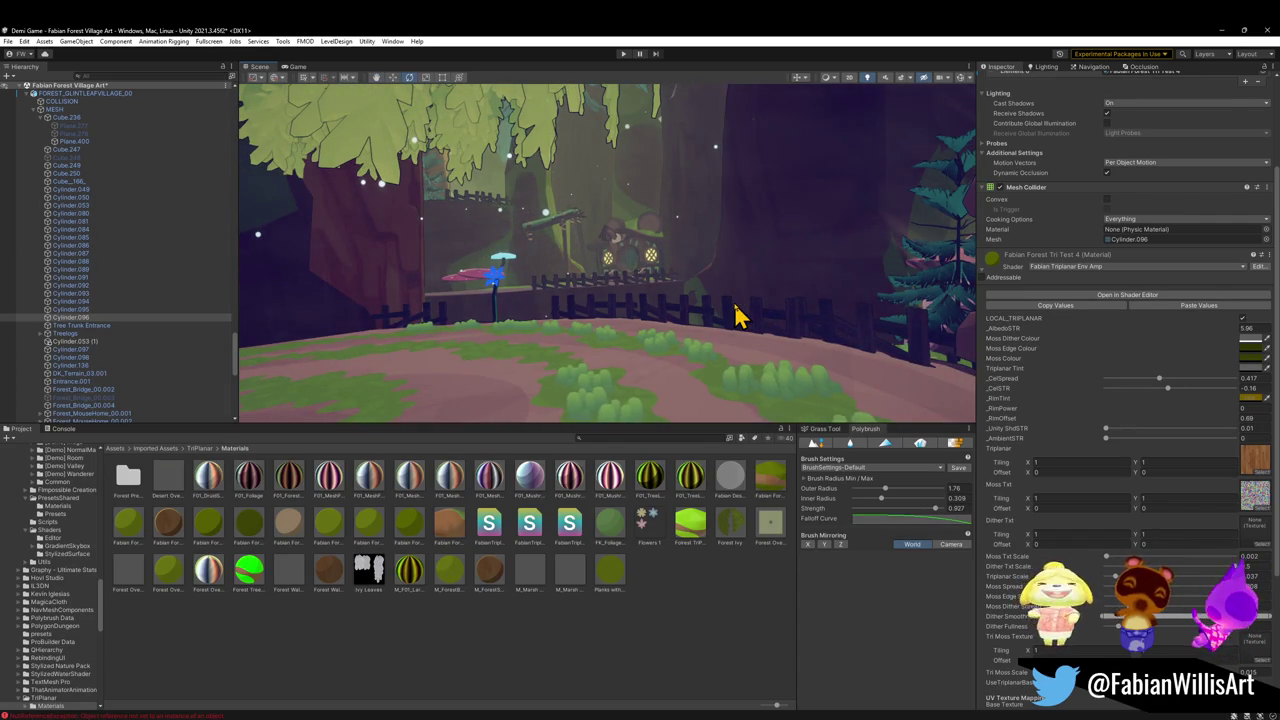
pyautogui.moveTo(730, 318)
pyautogui.mouseDown()
pyautogui.moveTo(486, 277)
pyautogui.moveTo(503, 254)
pyautogui.moveTo(559, 273)
pyautogui.mouseUp()
pyautogui.scroll(5, 565, 276)
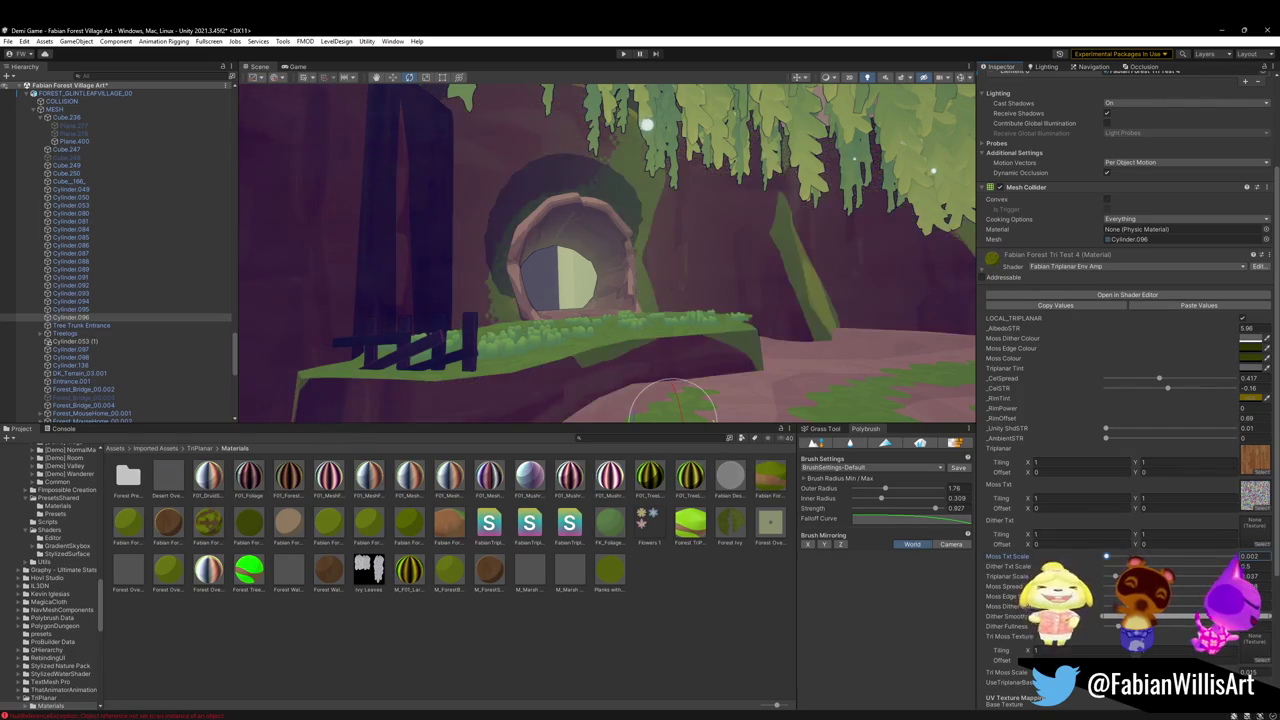
pyautogui.moveTo(620, 290)
pyautogui.mouseDown()
pyautogui.moveTo(606, 274)
pyautogui.moveTo(826, 306)
pyautogui.moveTo(814, 286)
pyautogui.moveTo(720, 265)
pyautogui.moveTo(643, 289)
pyautogui.moveTo(620, 277)
pyautogui.moveTo(623, 211)
pyautogui.moveTo(658, 278)
pyautogui.moveTo(628, 265)
pyautogui.moveTo(620, 280)
pyautogui.mouseUp()
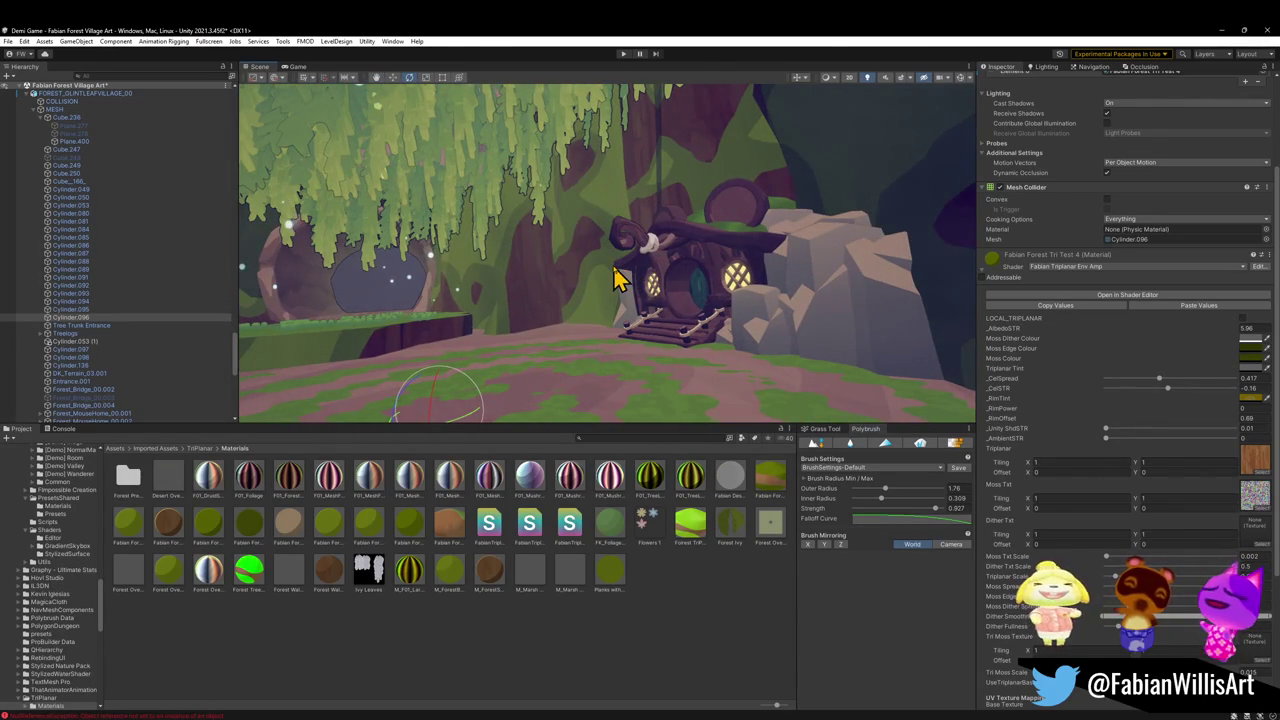
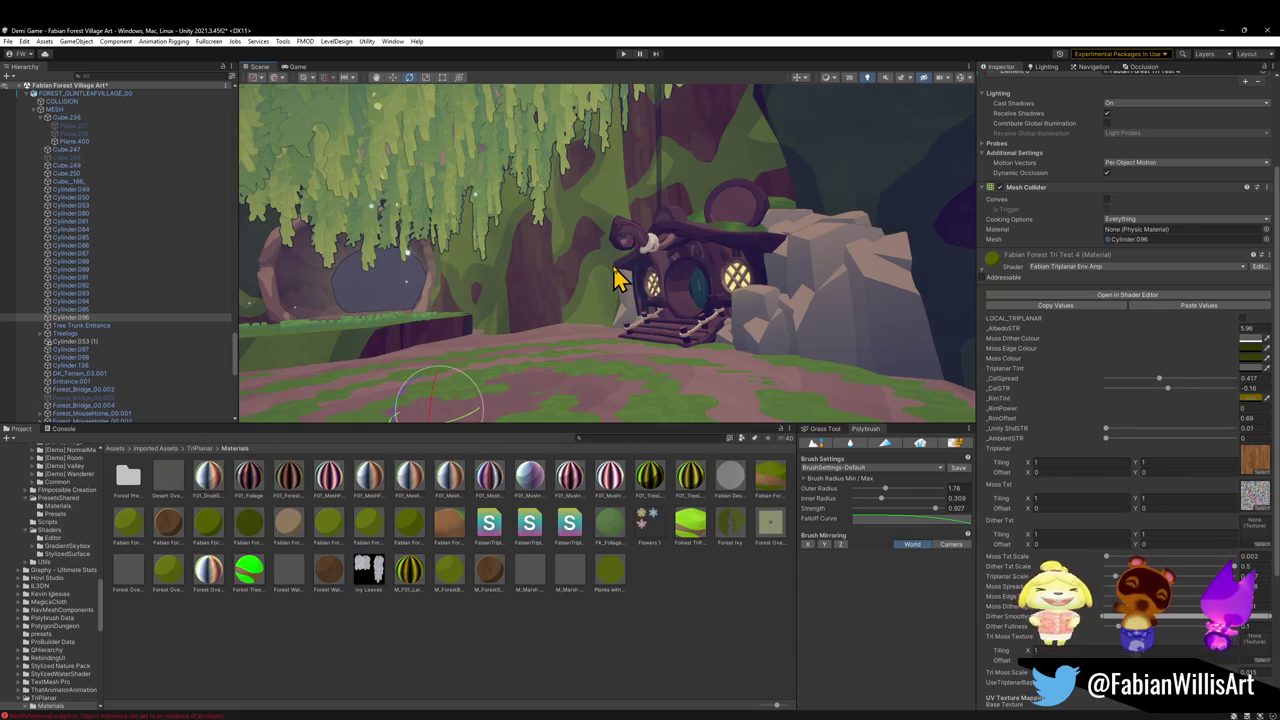
# Duplicate the pine by the rope bridge and place, scale and rotate the copy left of the round door
pyautogui.moveTo(595, 268); pyautogui.dragTo(720, 308)
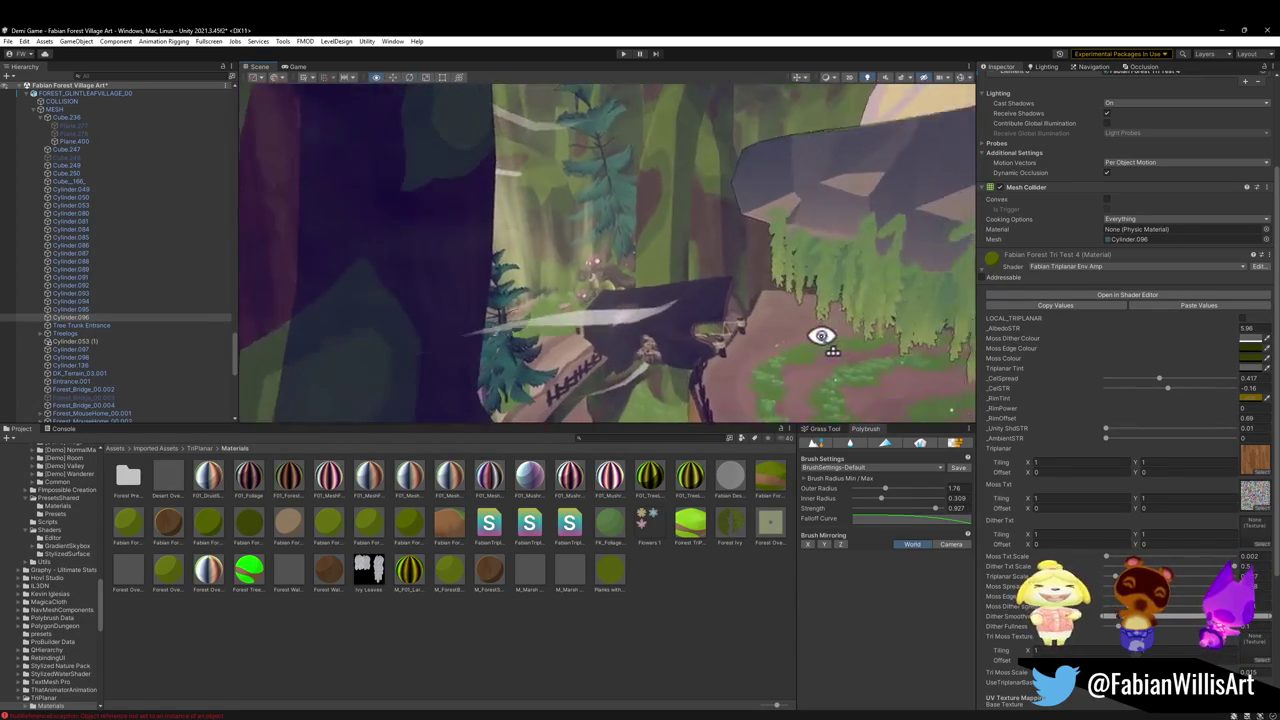
pyautogui.moveTo(805, 335); pyautogui.dragTo(806, 334)
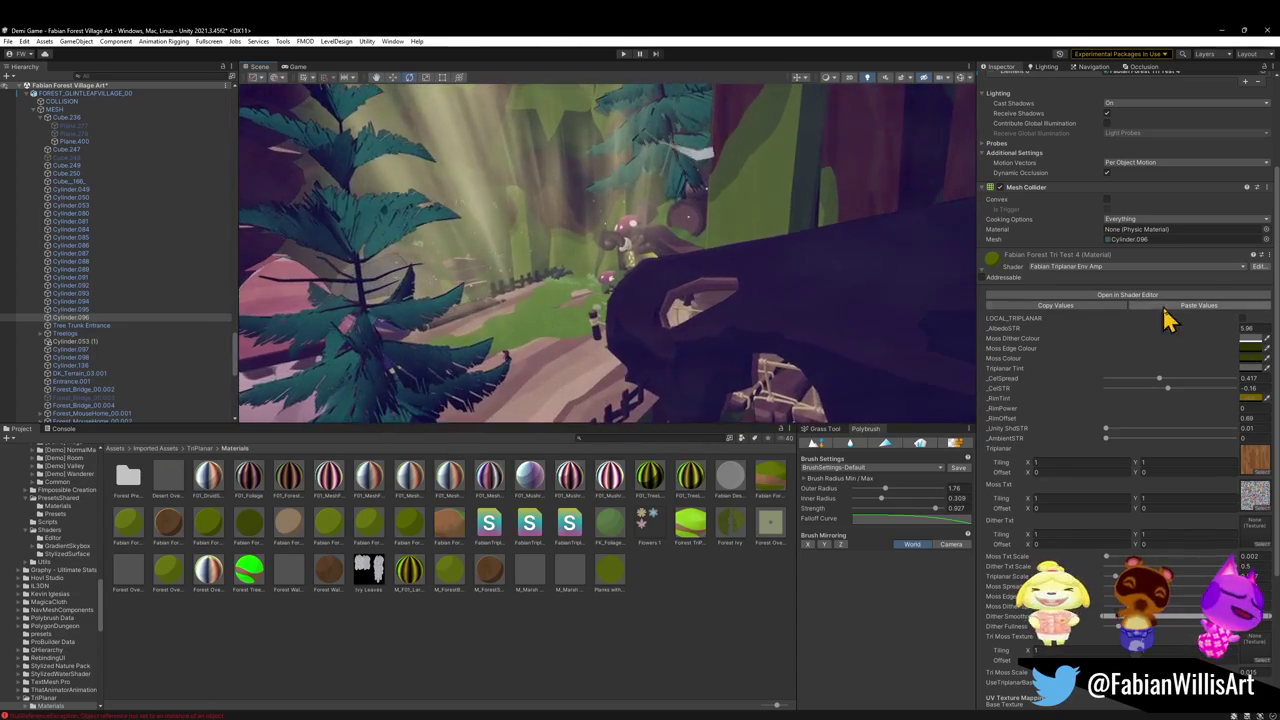
pyautogui.moveTo(619, 299)
pyautogui.mouseDown()
pyautogui.moveTo(586, 323)
pyautogui.moveTo(557, 291)
pyautogui.moveTo(286, 246)
pyautogui.moveTo(650, 290)
pyautogui.moveTo(651, 309)
pyautogui.moveTo(606, 314)
pyautogui.moveTo(626, 257)
pyautogui.moveTo(634, 309)
pyautogui.moveTo(654, 309)
pyautogui.moveTo(594, 363)
pyautogui.moveTo(826, 311)
pyautogui.moveTo(569, 320)
pyautogui.moveTo(686, 271)
pyautogui.moveTo(700, 273)
pyautogui.moveTo(606, 323)
pyautogui.moveTo(523, 322)
pyautogui.mouseUp()
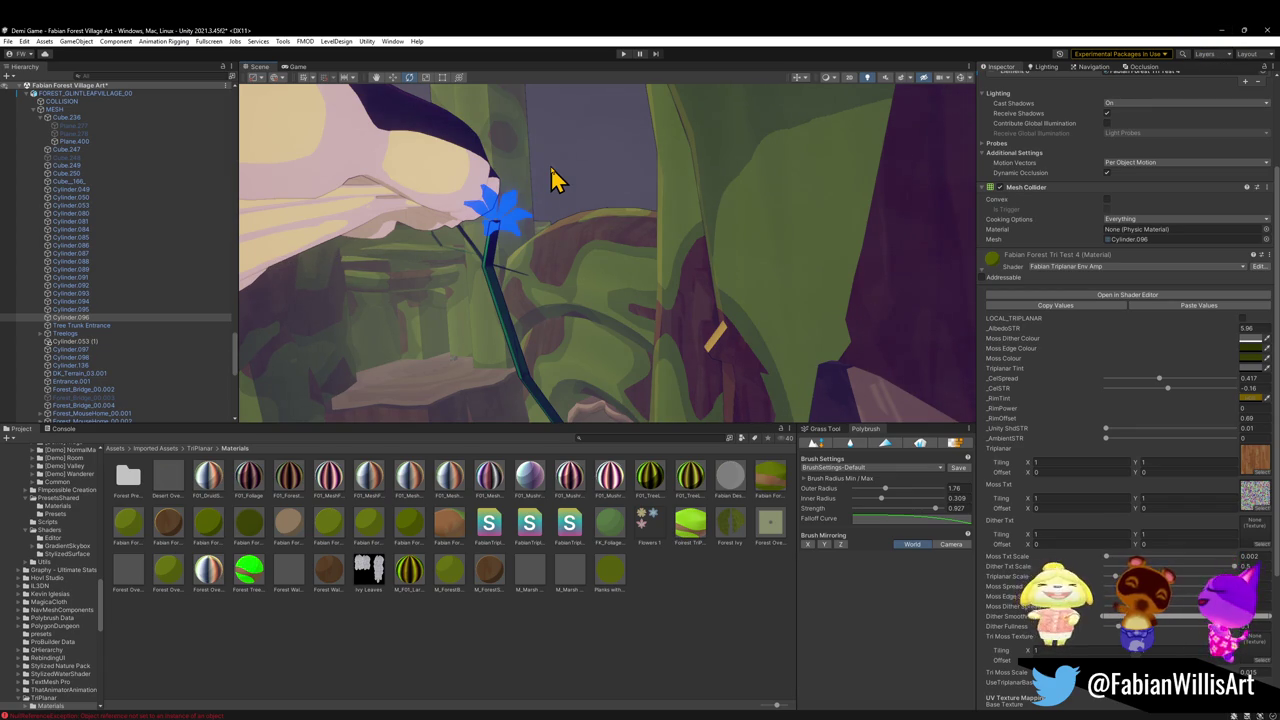
pyautogui.moveTo(566, 174)
pyautogui.mouseDown()
pyautogui.moveTo(614, 283)
pyautogui.moveTo(617, 269)
pyautogui.moveTo(523, 311)
pyautogui.moveTo(580, 277)
pyautogui.moveTo(592, 290)
pyautogui.mouseUp()
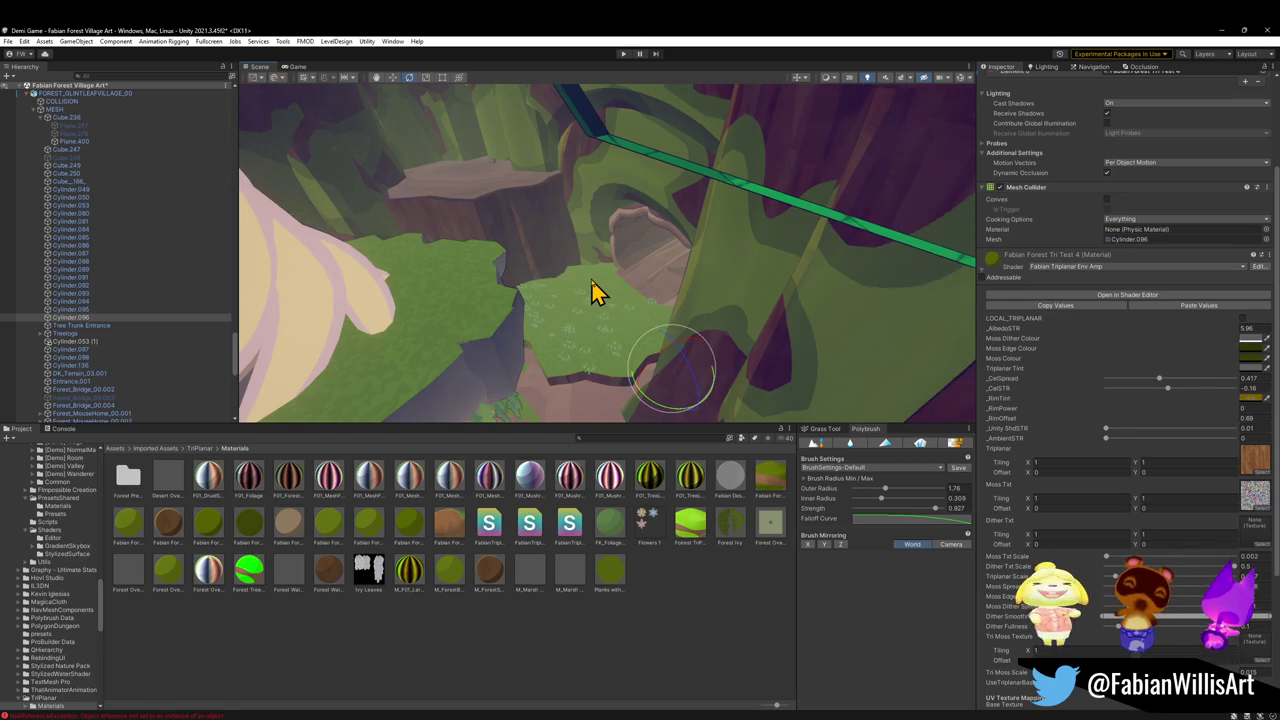
pyautogui.moveTo(597, 283)
pyautogui.mouseDown()
pyautogui.moveTo(611, 266)
pyautogui.moveTo(591, 223)
pyautogui.moveTo(663, 214)
pyautogui.moveTo(668, 234)
pyautogui.mouseUp()
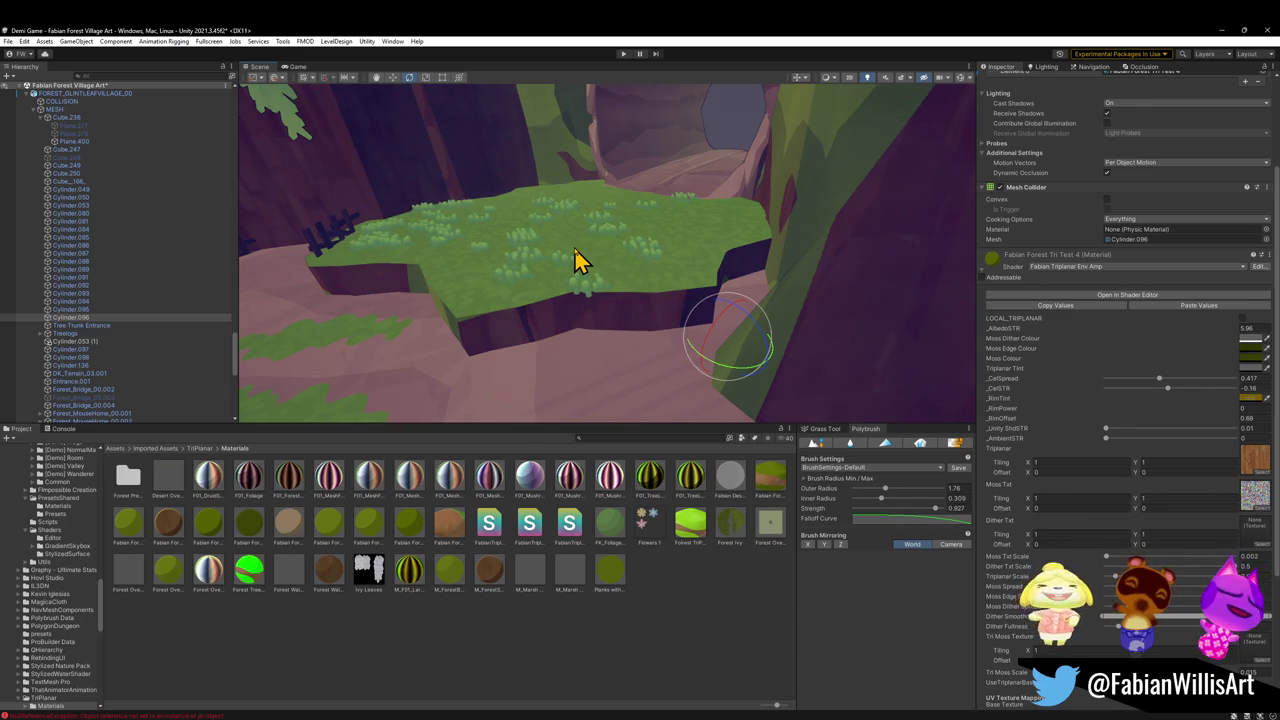
pyautogui.moveTo(560, 280)
pyautogui.mouseDown()
pyautogui.moveTo(517, 269)
pyautogui.moveTo(680, 320)
pyautogui.moveTo(666, 337)
pyautogui.moveTo(794, 257)
pyautogui.moveTo(419, 261)
pyautogui.moveTo(506, 289)
pyautogui.moveTo(480, 323)
pyautogui.moveTo(751, 297)
pyautogui.moveTo(797, 275)
pyautogui.moveTo(797, 309)
pyautogui.mouseUp()
pyautogui.click(464, 312)
pyautogui.hotkey('ctrl', 'd')
pyautogui.hotkey('ctrl', 'alt', 'f')
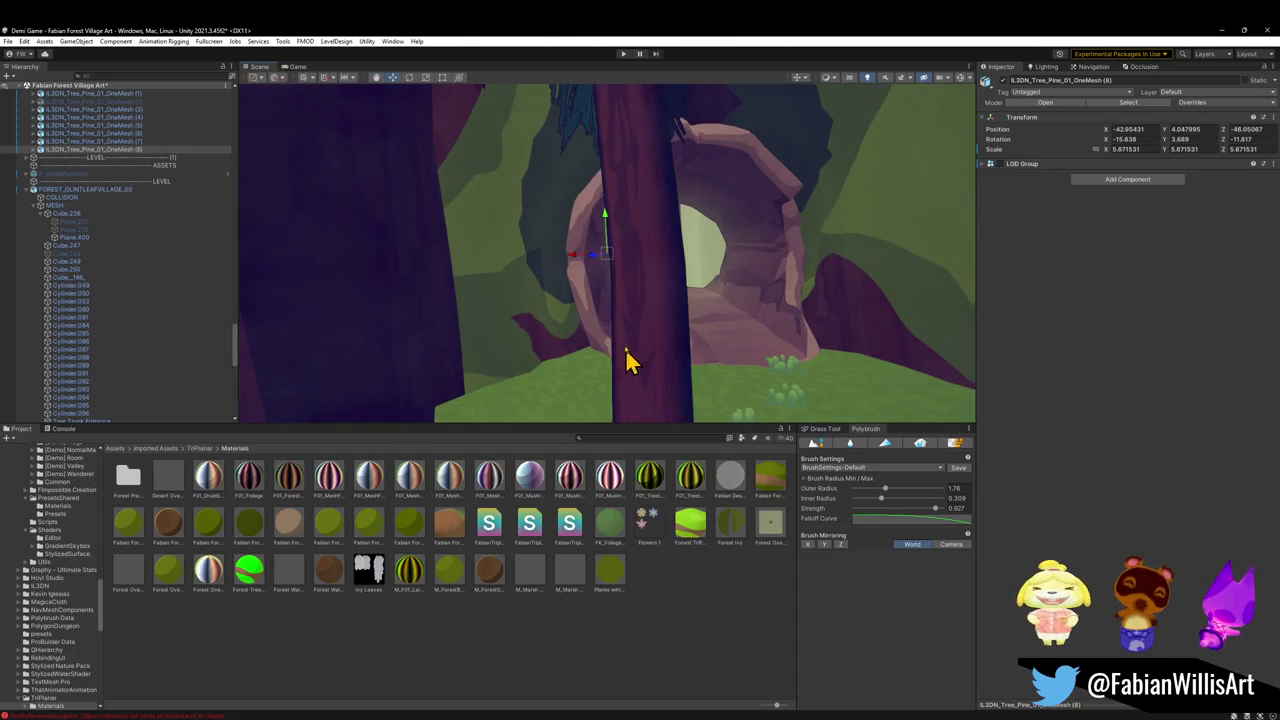
pyautogui.moveTo(608, 272)
pyautogui.mouseDown()
pyautogui.moveTo(540, 414)
pyautogui.moveTo(530, 392)
pyautogui.moveTo(543, 323)
pyautogui.moveTo(523, 374)
pyautogui.moveTo(526, 360)
pyautogui.moveTo(591, 380)
pyautogui.moveTo(580, 380)
pyautogui.moveTo(591, 369)
pyautogui.moveTo(569, 366)
pyautogui.moveTo(555, 300)
pyautogui.moveTo(537, 289)
pyautogui.moveTo(524, 321)
pyautogui.mouseUp()
pyautogui.press('r')
pyautogui.press('e')
pyautogui.press('w')
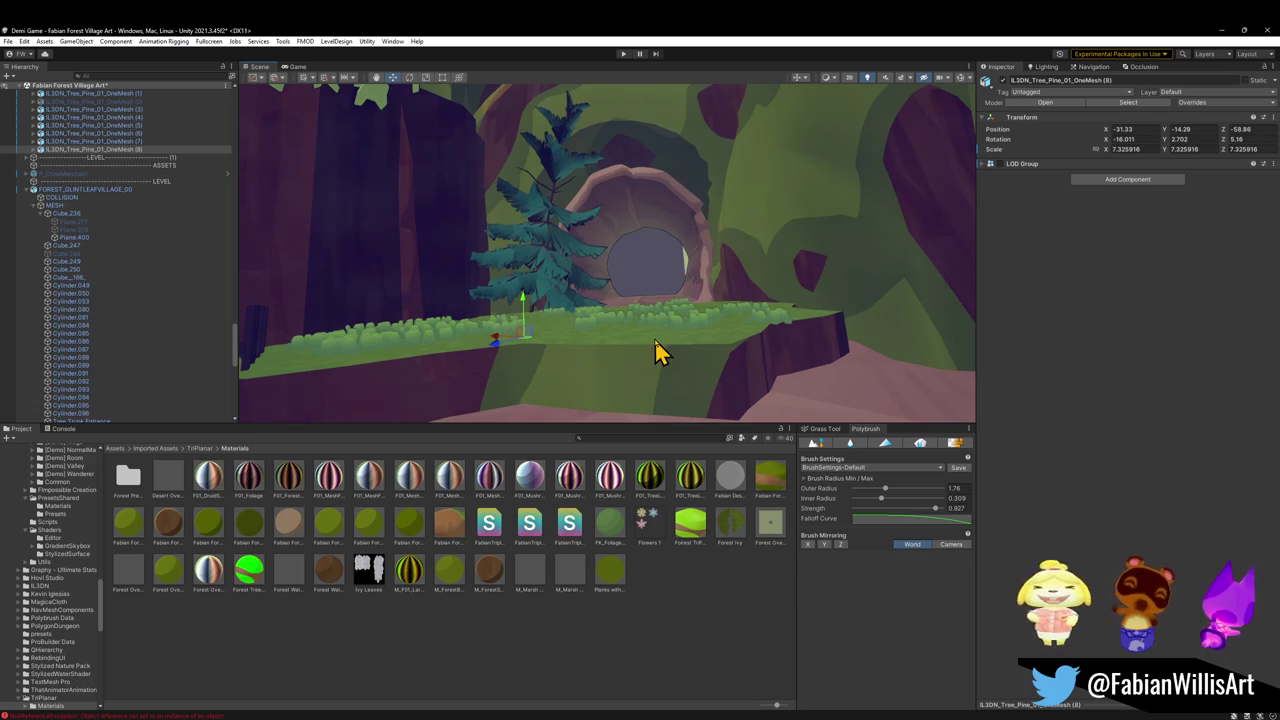
# Make a second pine copy, resize it, raise it onto the ledge and turn it to a new heading
pyautogui.moveTo(606, 338)
pyautogui.mouseDown()
pyautogui.moveTo(580, 334)
pyautogui.moveTo(563, 380)
pyautogui.moveTo(531, 360)
pyautogui.moveTo(558, 322)
pyautogui.moveTo(707, 328)
pyautogui.moveTo(759, 310)
pyautogui.moveTo(734, 334)
pyautogui.moveTo(757, 306)
pyautogui.moveTo(751, 296)
pyautogui.moveTo(729, 314)
pyautogui.mouseUp()
pyautogui.hotkey('ctrl', 'd')
pyautogui.press('r')
pyautogui.press('w')
pyautogui.press('alt')
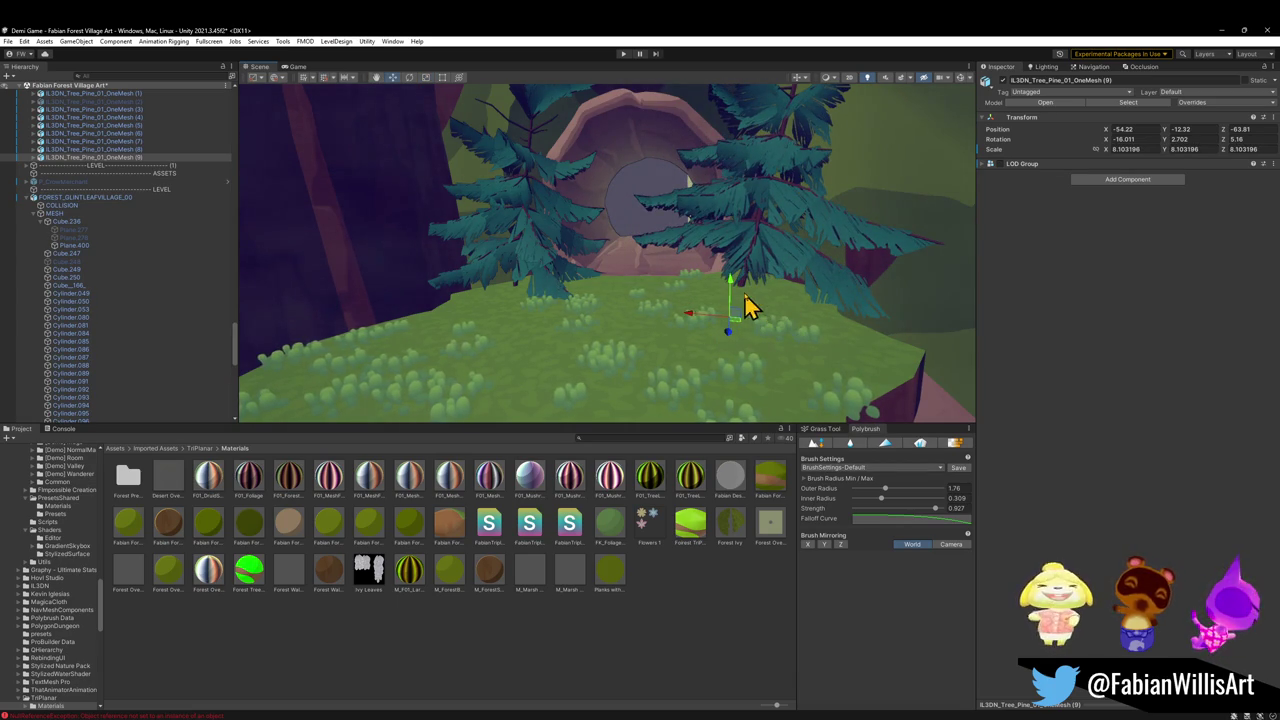
pyautogui.moveTo(737, 282)
pyautogui.mouseDown()
pyautogui.moveTo(737, 252)
pyautogui.moveTo(740, 263)
pyautogui.moveTo(768, 228)
pyautogui.moveTo(766, 177)
pyautogui.moveTo(726, 277)
pyautogui.moveTo(710, 282)
pyautogui.moveTo(797, 223)
pyautogui.moveTo(663, 357)
pyautogui.moveTo(735, 365)
pyautogui.moveTo(655, 366)
pyautogui.moveTo(568, 340)
pyautogui.moveTo(596, 306)
pyautogui.moveTo(577, 290)
pyautogui.mouseUp()
pyautogui.press('e')
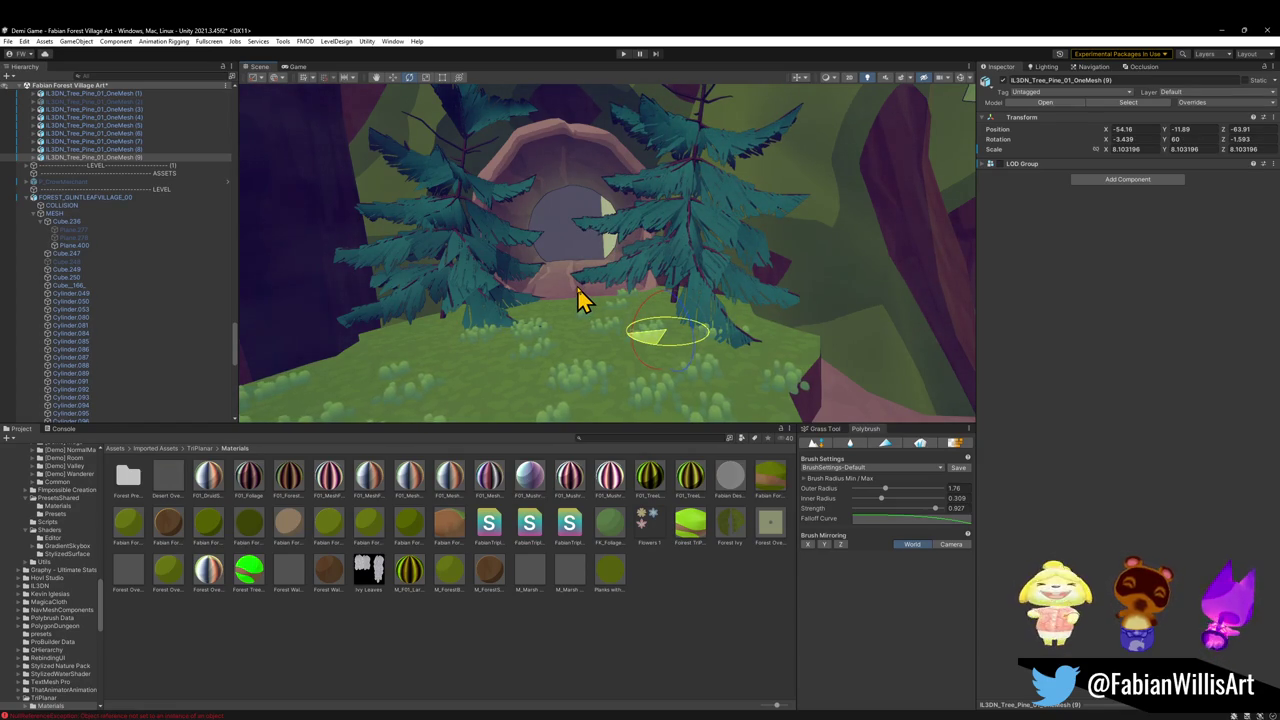
pyautogui.moveTo(578, 288)
pyautogui.mouseDown()
pyautogui.moveTo(574, 303)
pyautogui.moveTo(639, 312)
pyautogui.moveTo(694, 368)
pyautogui.moveTo(714, 366)
pyautogui.moveTo(690, 391)
pyautogui.moveTo(708, 393)
pyautogui.moveTo(737, 331)
pyautogui.moveTo(757, 323)
pyautogui.moveTo(674, 331)
pyautogui.moveTo(669, 309)
pyautogui.moveTo(694, 320)
pyautogui.mouseUp()
pyautogui.press('w')
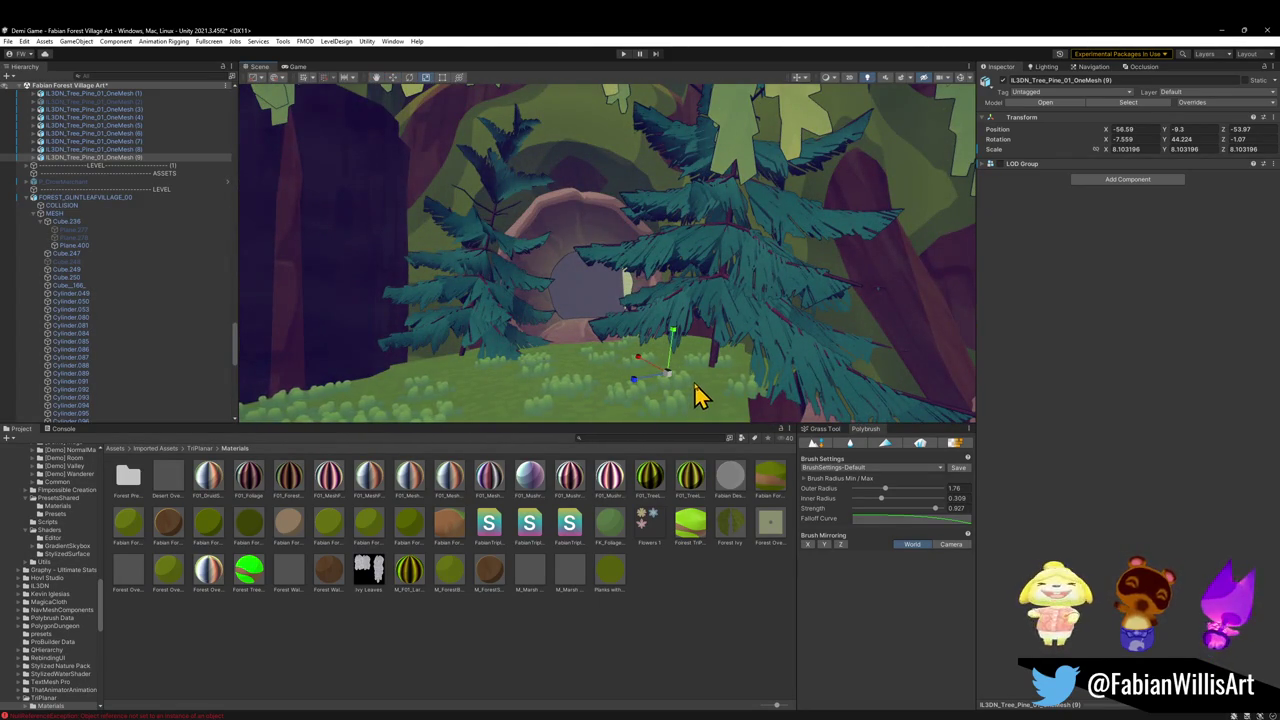
# Tilt the second pine to rotation -17.8, -14.5, 9.2, checking it from several view angles
pyautogui.press('f')
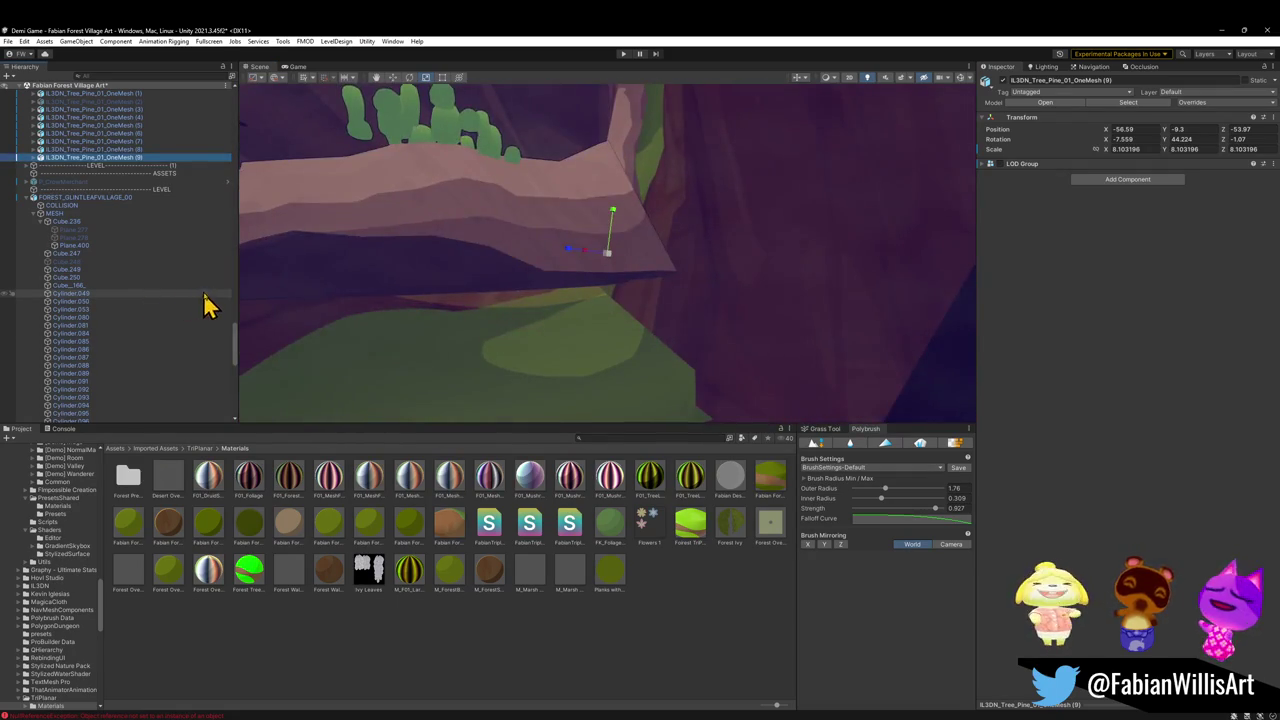
pyautogui.moveTo(550, 290)
pyautogui.mouseDown()
pyautogui.moveTo(523, 297)
pyautogui.moveTo(406, 259)
pyautogui.mouseUp()
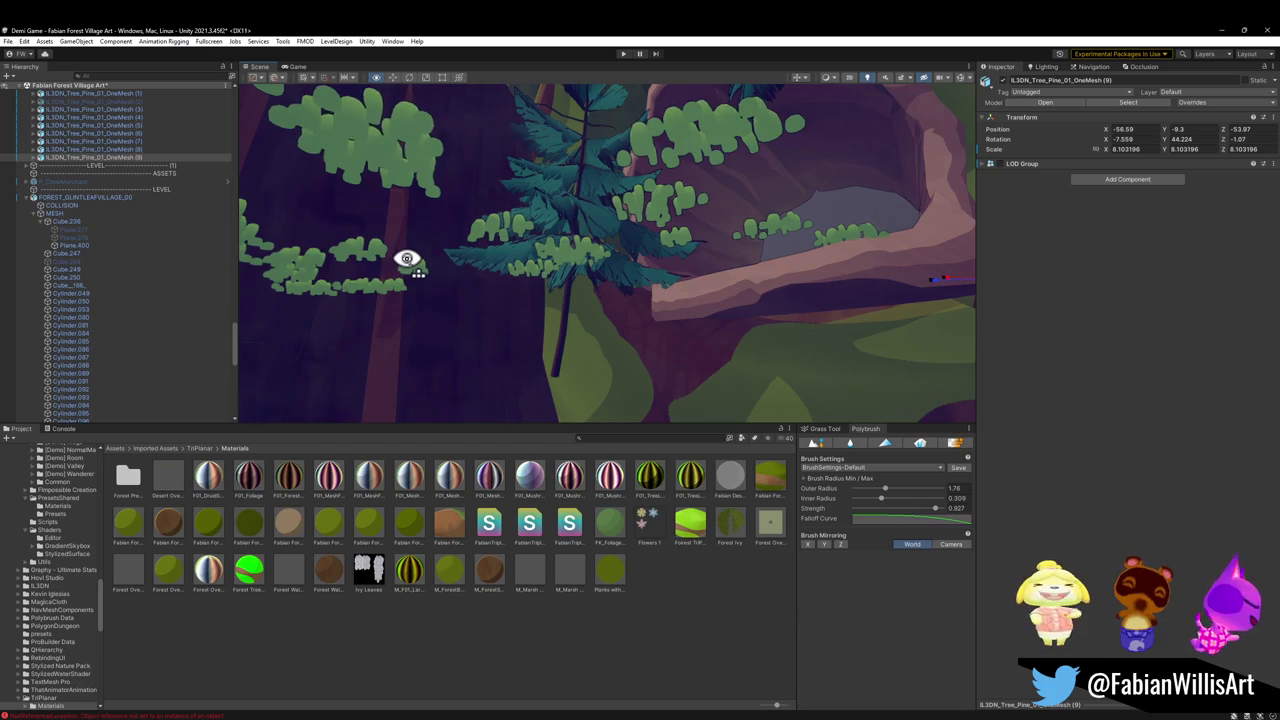
pyautogui.moveTo(406, 259); pyautogui.dragTo(402, 256)
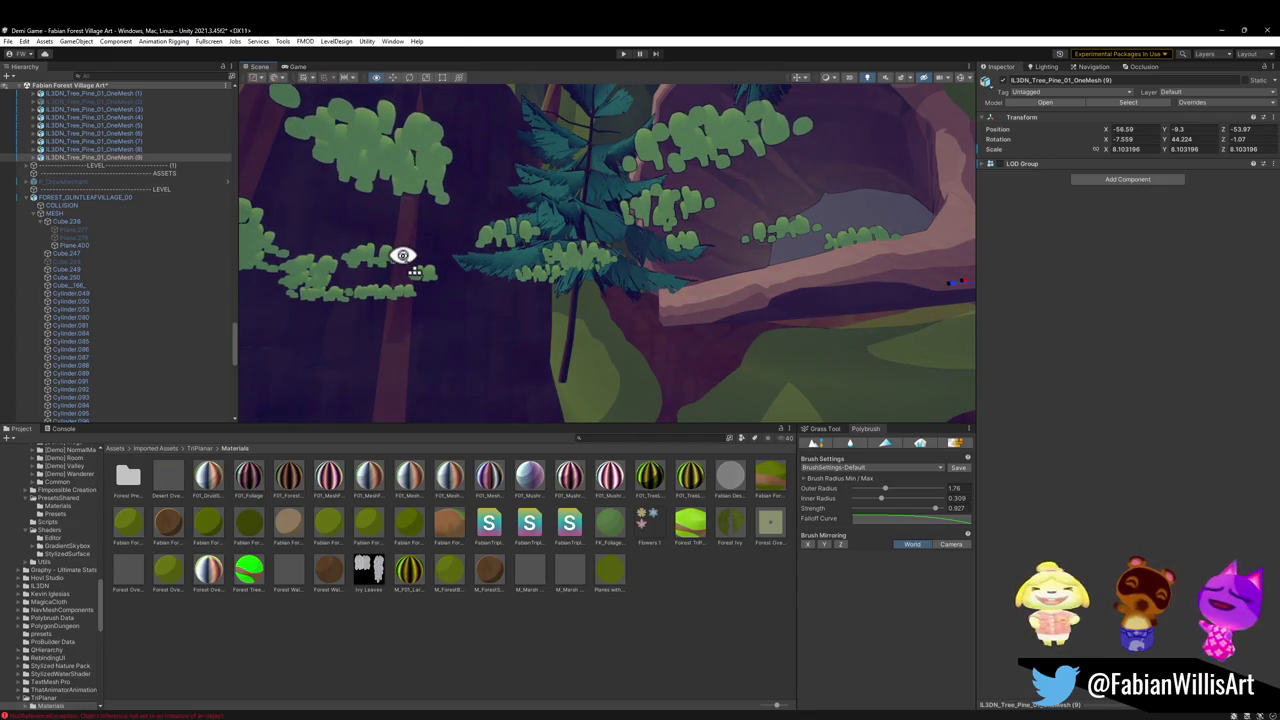
pyautogui.moveTo(402, 255); pyautogui.dragTo(399, 253)
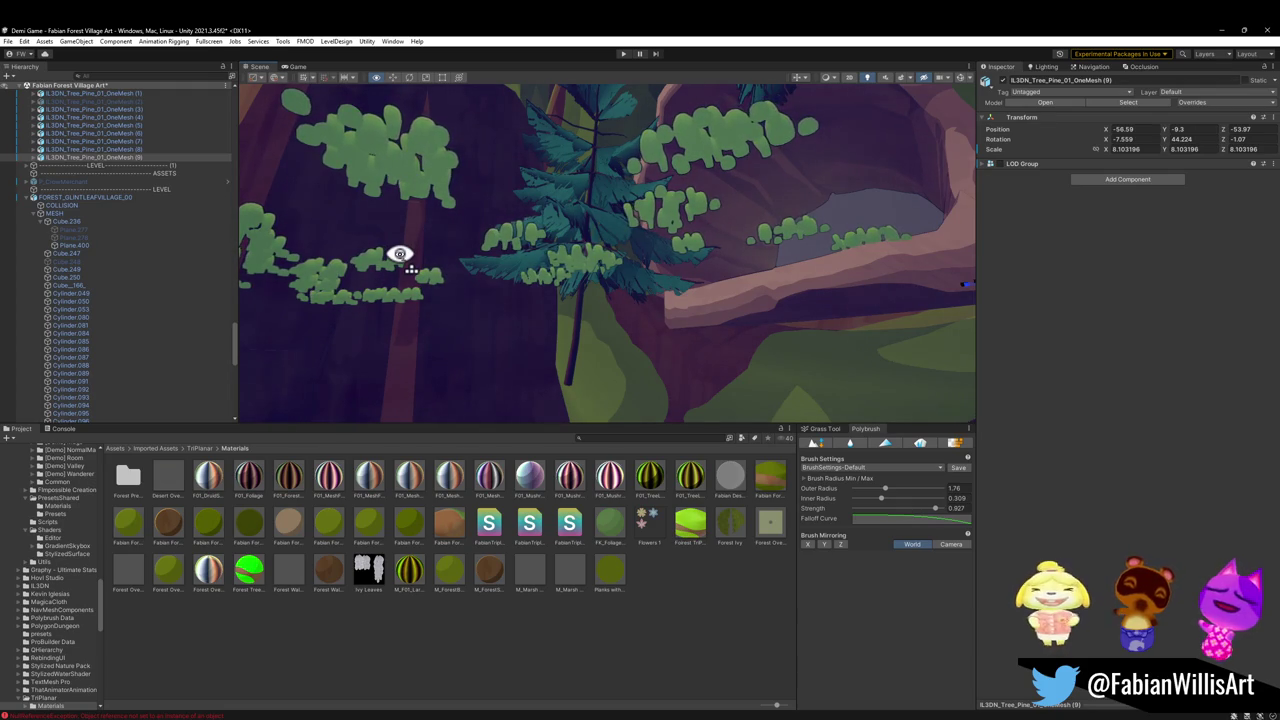
pyautogui.moveTo(399, 254); pyautogui.dragTo(396, 253)
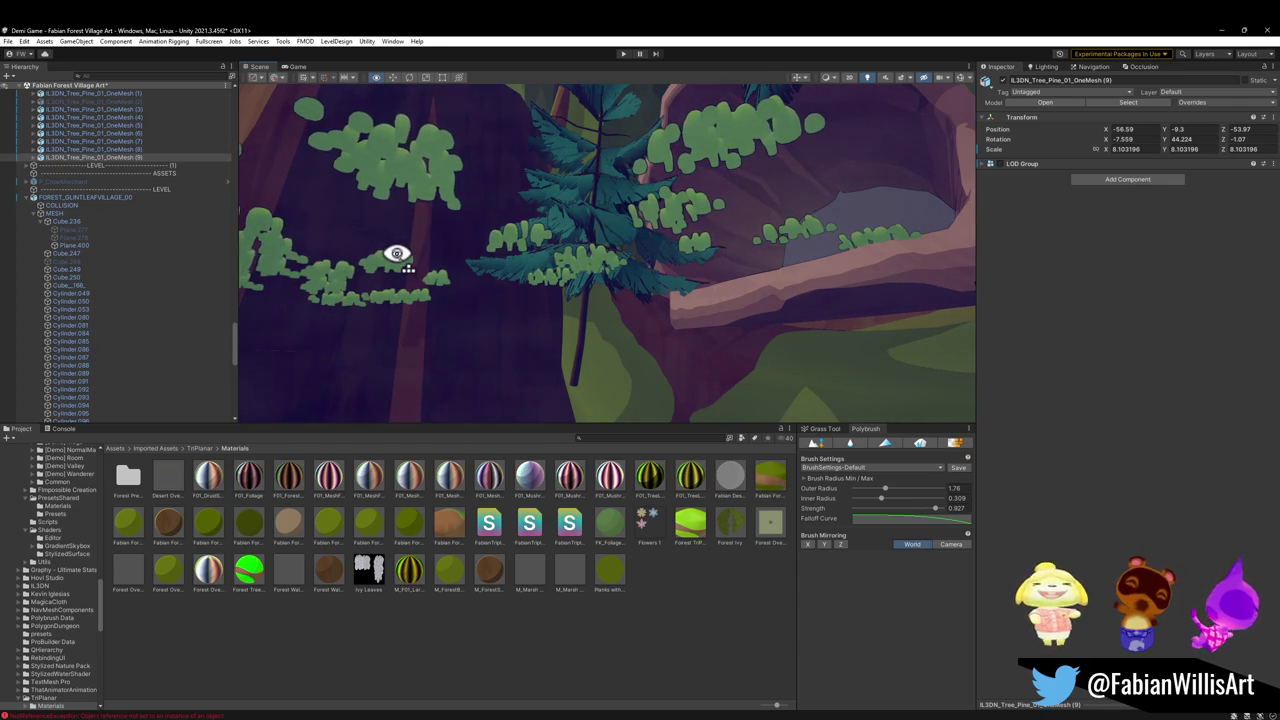
pyautogui.moveTo(398, 265)
pyautogui.mouseDown()
pyautogui.moveTo(500, 286)
pyautogui.moveTo(551, 337)
pyautogui.moveTo(646, 337)
pyautogui.moveTo(640, 303)
pyautogui.moveTo(600, 309)
pyautogui.moveTo(645, 293)
pyautogui.moveTo(649, 320)
pyautogui.moveTo(486, 320)
pyautogui.moveTo(560, 316)
pyautogui.moveTo(720, 340)
pyautogui.moveTo(671, 297)
pyautogui.moveTo(714, 300)
pyautogui.moveTo(645, 305)
pyautogui.mouseUp()
# Move the selected pine onto the path near the house and lower it to the ground
pyautogui.press('w')
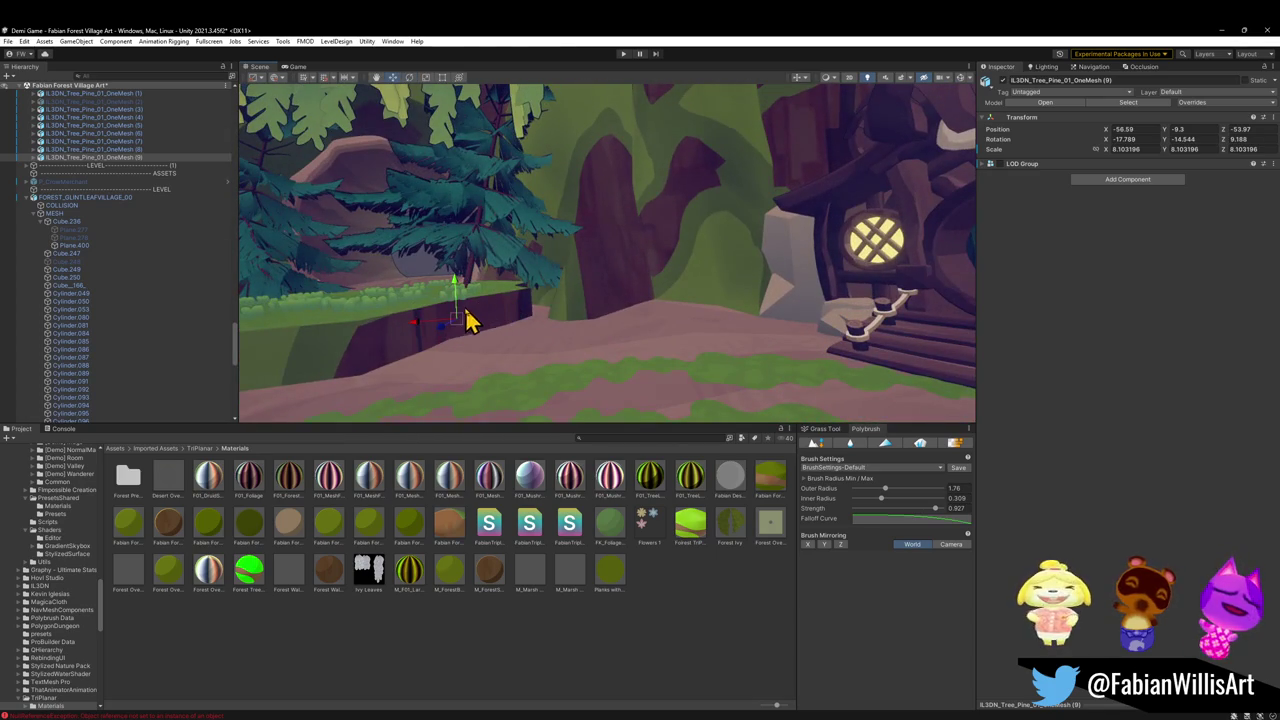
pyautogui.moveTo(454, 320)
pyautogui.mouseDown()
pyautogui.moveTo(642, 322)
pyautogui.moveTo(662, 344)
pyautogui.moveTo(648, 332)
pyautogui.mouseUp()
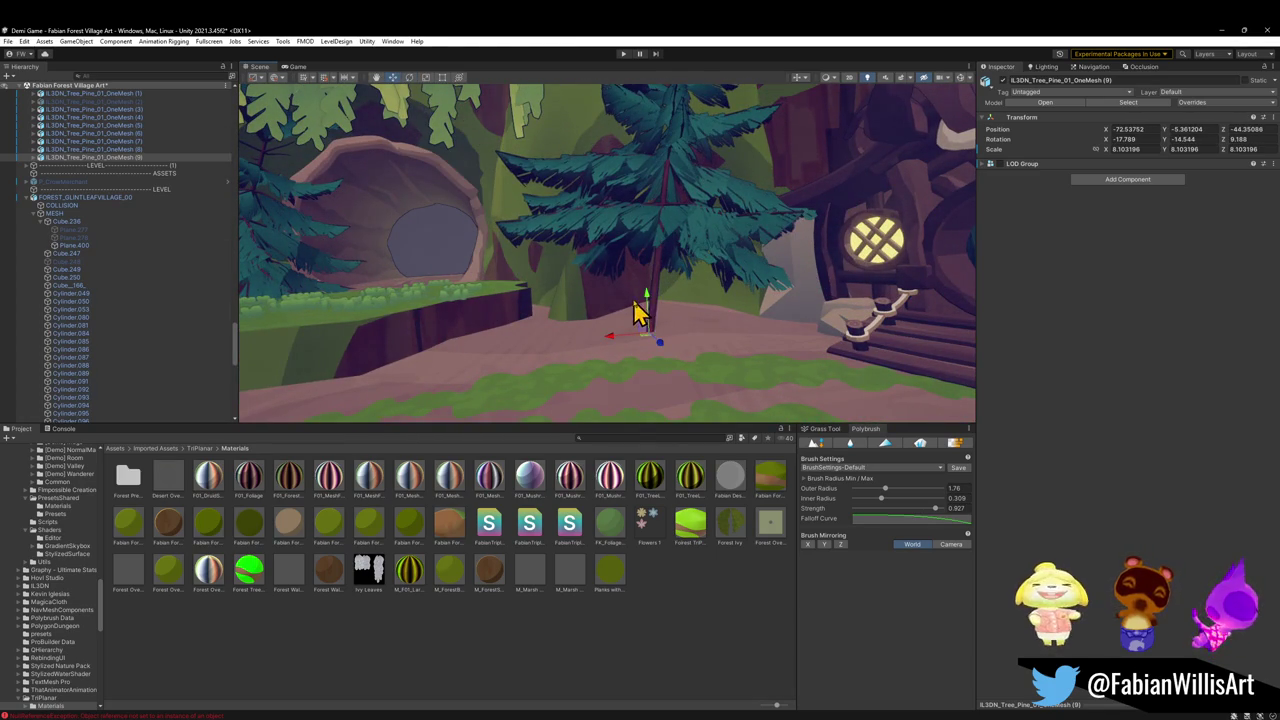
pyautogui.click(631, 351)
pyautogui.click(657, 329)
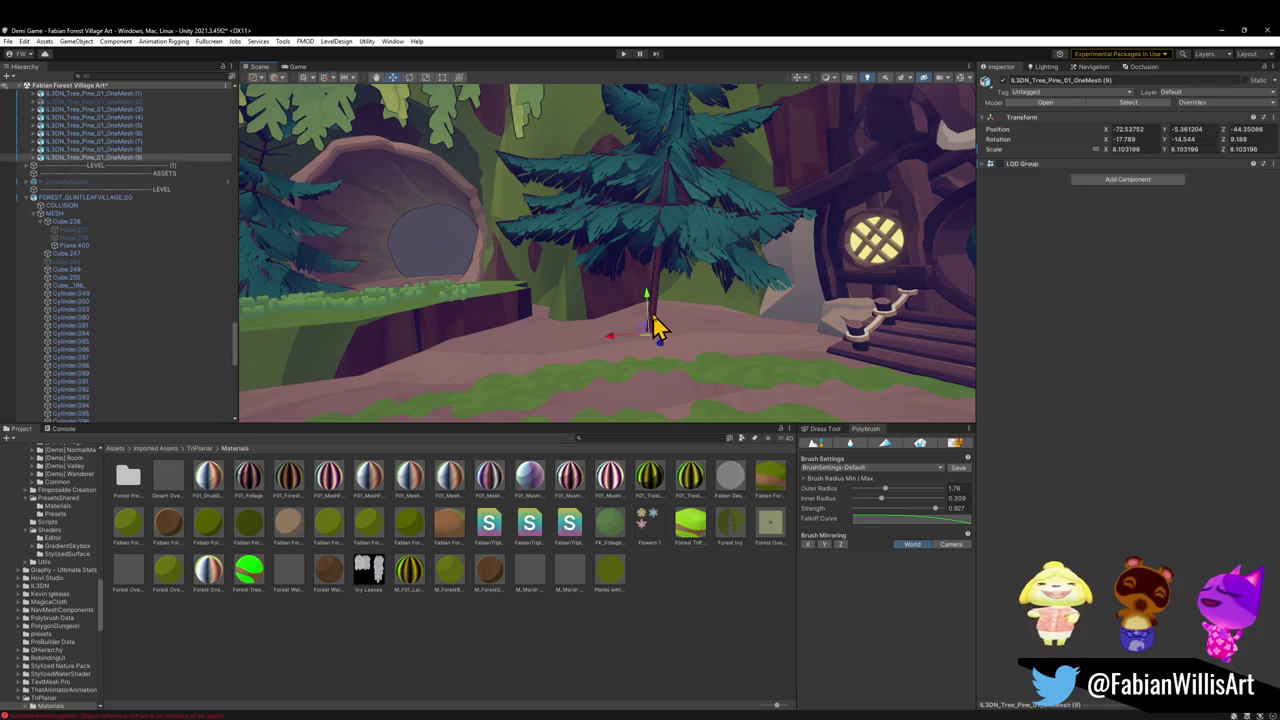
pyautogui.moveTo(649, 300)
pyautogui.mouseDown()
pyautogui.moveTo(652, 345)
pyautogui.moveTo(690, 322)
pyautogui.moveTo(740, 334)
pyautogui.moveTo(727, 339)
pyautogui.mouseUp()
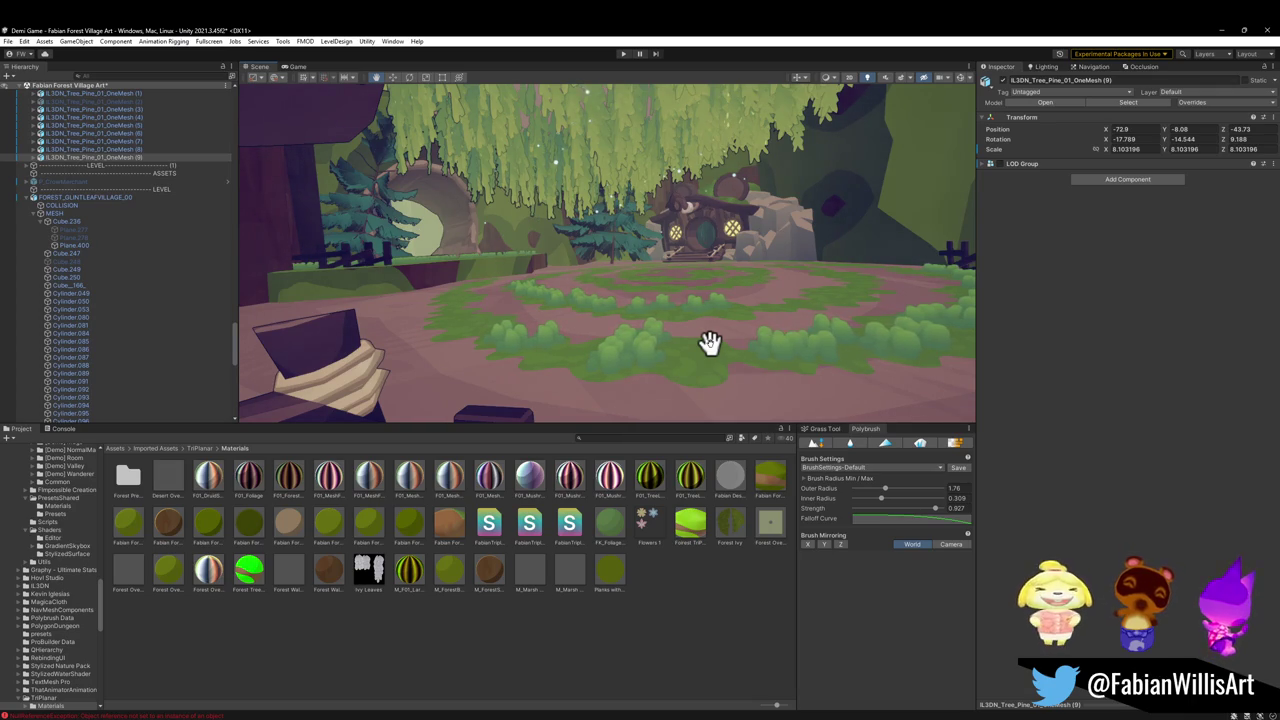
pyautogui.moveTo(651, 314)
pyautogui.mouseDown()
pyautogui.moveTo(669, 306)
pyautogui.moveTo(655, 312)
pyautogui.mouseUp()
# Duplicate the pine, shrink the copy and place the smaller tree elsewhere on the ground
pyautogui.hotkey('ctrl', 'd')
pyautogui.moveTo(523, 343)
pyautogui.mouseDown()
pyautogui.moveTo(723, 346)
pyautogui.moveTo(727, 330)
pyautogui.moveTo(754, 337)
pyautogui.moveTo(744, 360)
pyautogui.moveTo(774, 340)
pyautogui.moveTo(780, 366)
pyautogui.mouseUp()
pyautogui.press('r')
pyautogui.press('w')
pyautogui.moveTo(674, 340)
pyautogui.mouseDown()
pyautogui.moveTo(660, 335)
pyautogui.moveTo(671, 349)
pyautogui.moveTo(714, 321)
pyautogui.moveTo(677, 311)
pyautogui.moveTo(675, 325)
pyautogui.mouseUp()
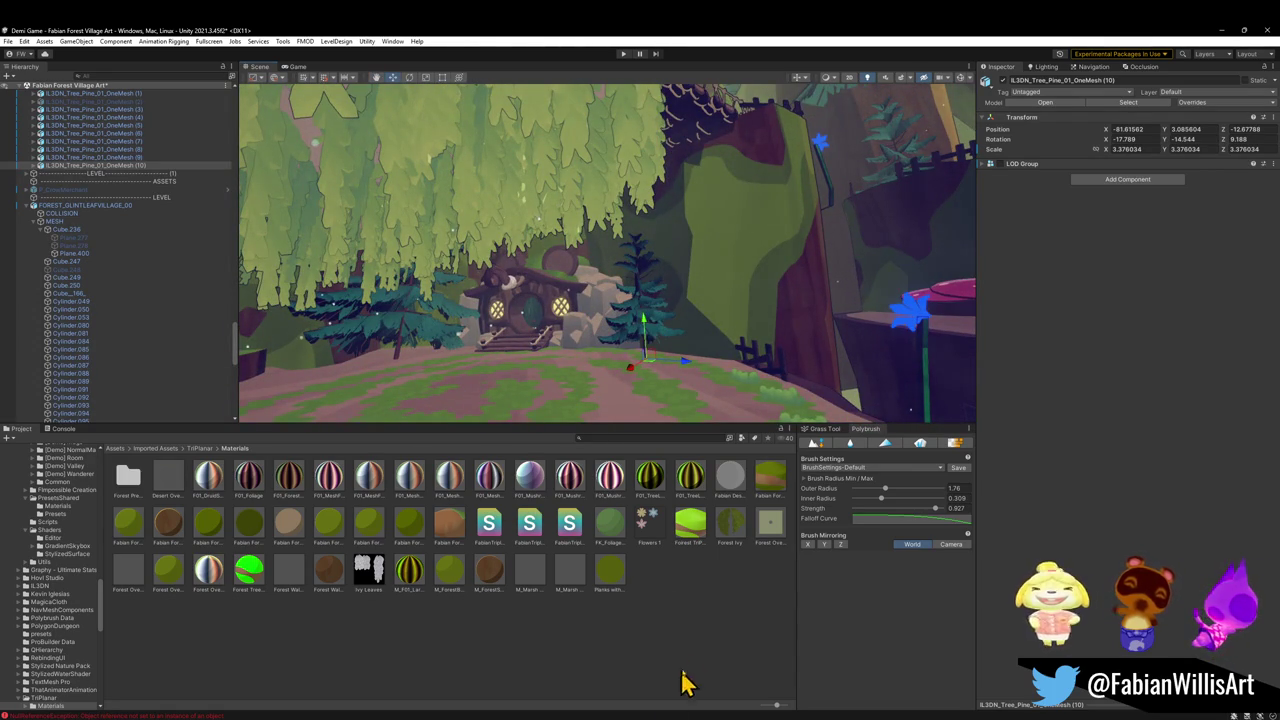
pyautogui.moveTo(628, 374)
pyautogui.mouseDown()
pyautogui.moveTo(611, 383)
pyautogui.moveTo(751, 400)
pyautogui.moveTo(466, 371)
pyautogui.moveTo(723, 374)
pyautogui.moveTo(649, 343)
pyautogui.moveTo(823, 343)
pyautogui.moveTo(502, 345)
pyautogui.moveTo(489, 343)
pyautogui.moveTo(511, 331)
pyautogui.moveTo(437, 306)
pyautogui.moveTo(706, 309)
pyautogui.moveTo(808, 339)
pyautogui.mouseUp()
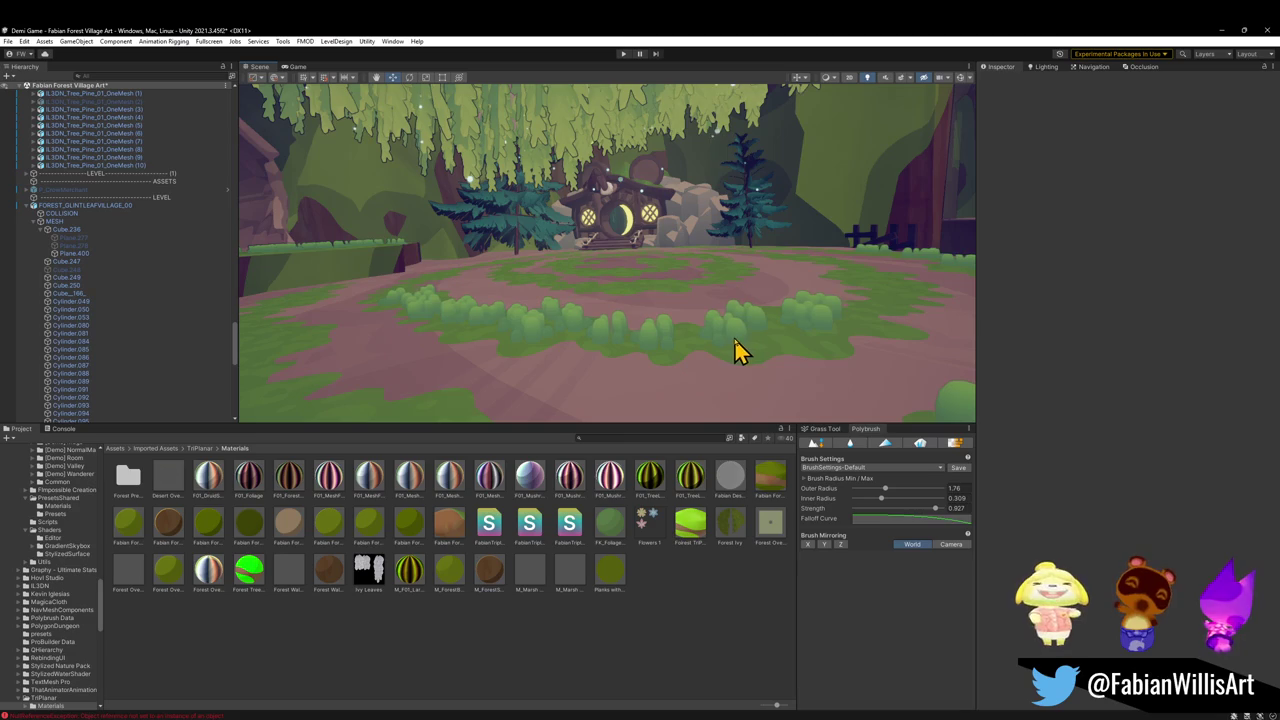
# Select Forest_TreePlatform_00.0051 itself and drag it down to about -25.48, 75.57, 8.41
pyautogui.moveTo(730, 340); pyautogui.dragTo(625, 323)
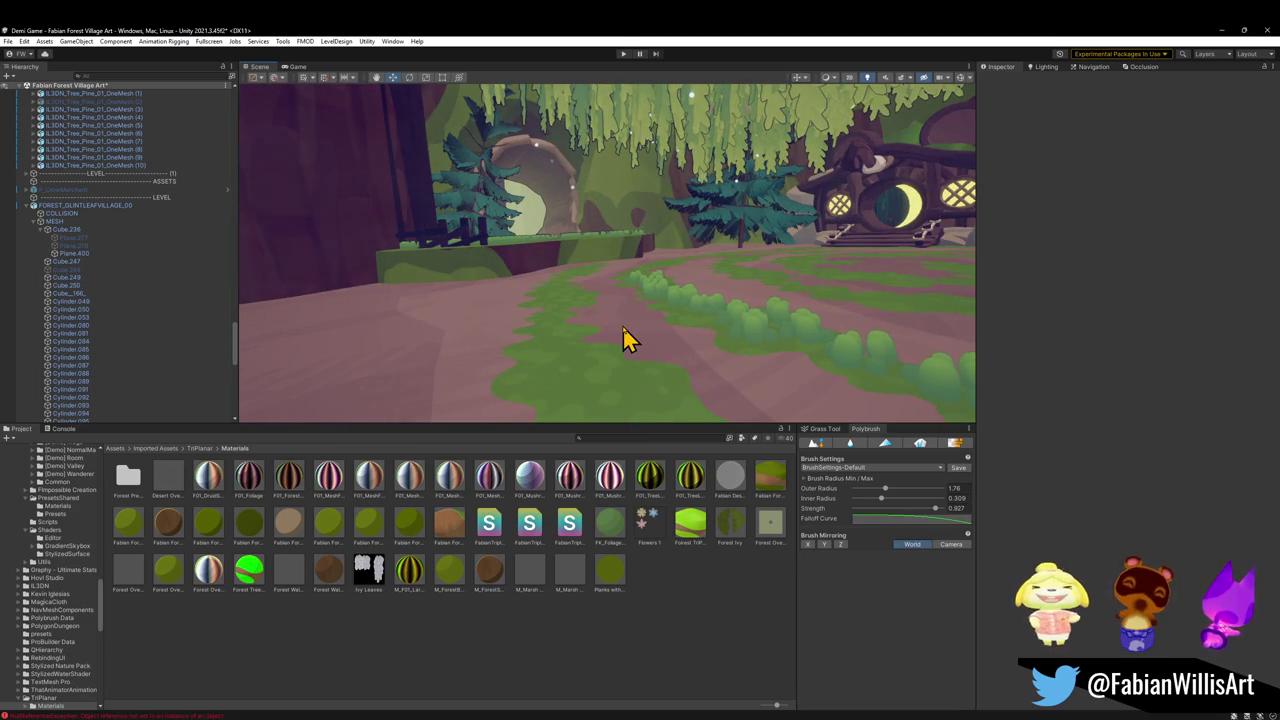
pyautogui.click(590, 257)
pyautogui.click(585, 252)
pyautogui.moveTo(543, 206); pyautogui.dragTo(554, 218)
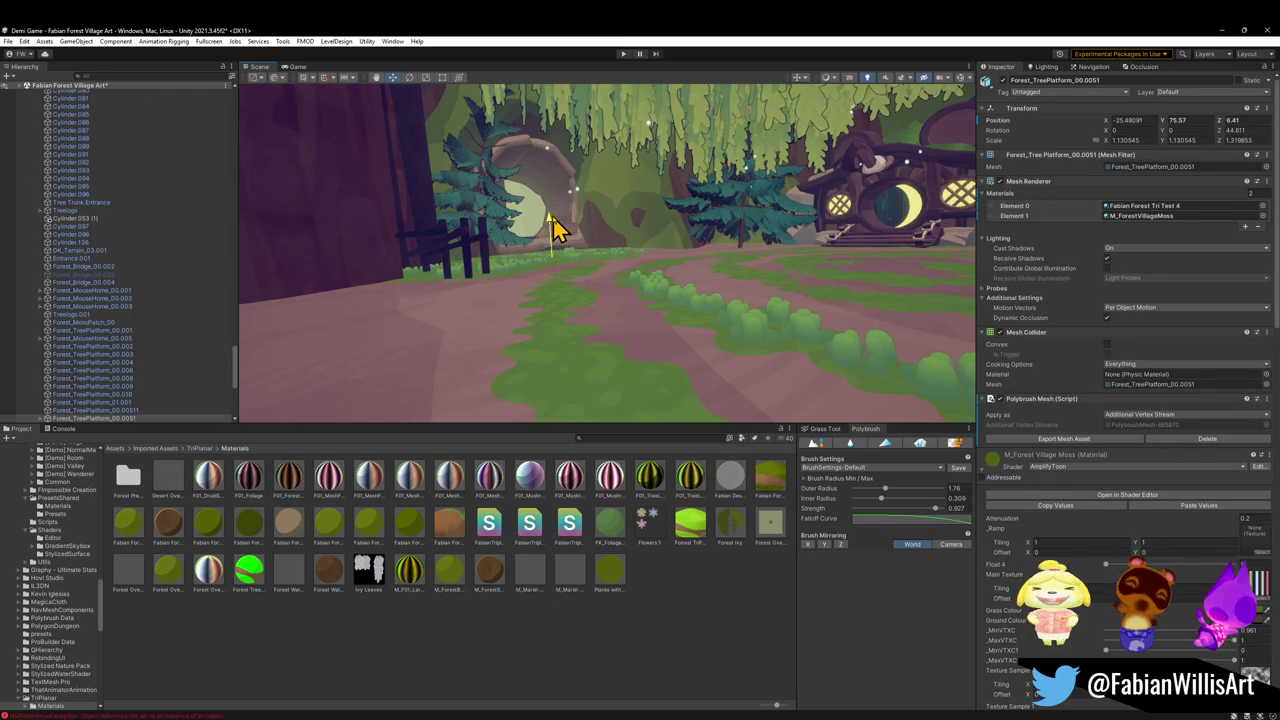
# Reselect Forest_TreePlatform_00.0051 and set it lower at -25.48, 75.57, 9.31 in front of the arch
pyautogui.click(634, 669)
pyautogui.moveTo(671, 354)
pyautogui.mouseDown()
pyautogui.moveTo(657, 371)
pyautogui.moveTo(680, 400)
pyautogui.moveTo(549, 411)
pyautogui.moveTo(549, 371)
pyautogui.moveTo(587, 338)
pyautogui.mouseUp()
pyautogui.click(615, 277)
pyautogui.moveTo(602, 270); pyautogui.dragTo(594, 337)
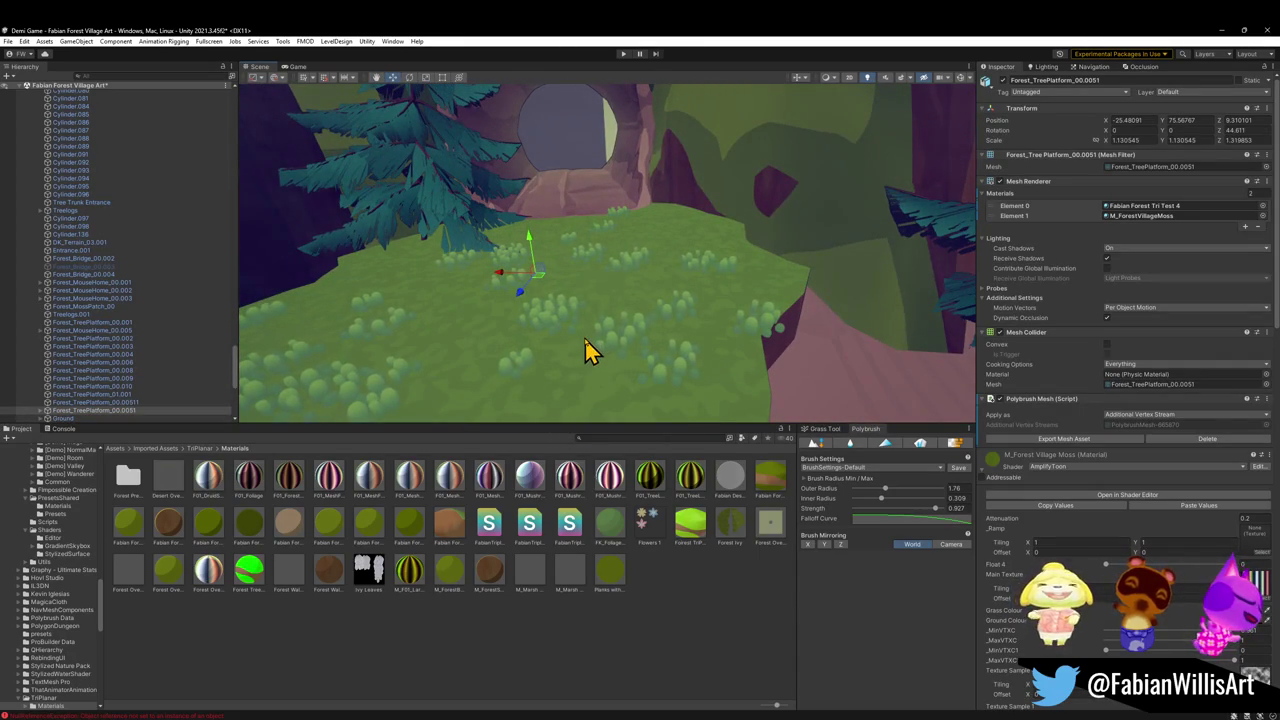
pyautogui.moveTo(530, 245)
pyautogui.mouseDown()
pyautogui.moveTo(531, 380)
pyautogui.moveTo(400, 334)
pyautogui.moveTo(526, 323)
pyautogui.moveTo(573, 295)
pyautogui.moveTo(600, 300)
pyautogui.moveTo(560, 310)
pyautogui.mouseUp()
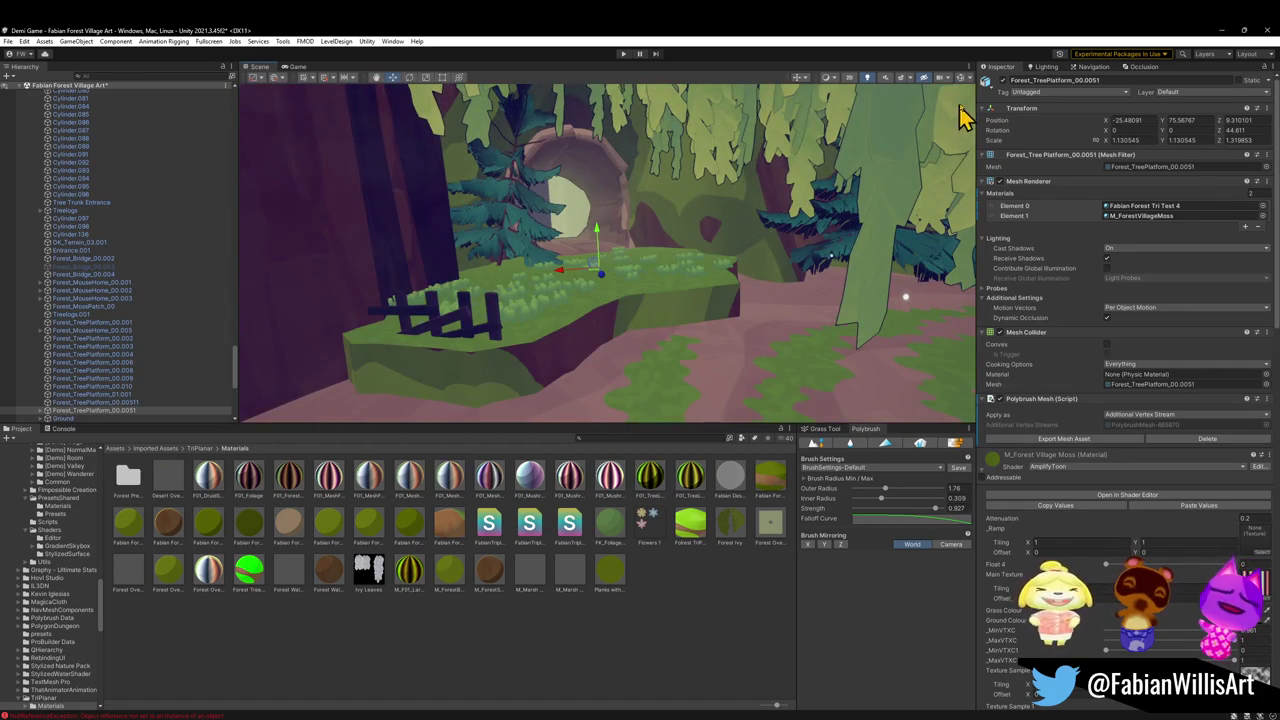
pyautogui.click(478, 338)
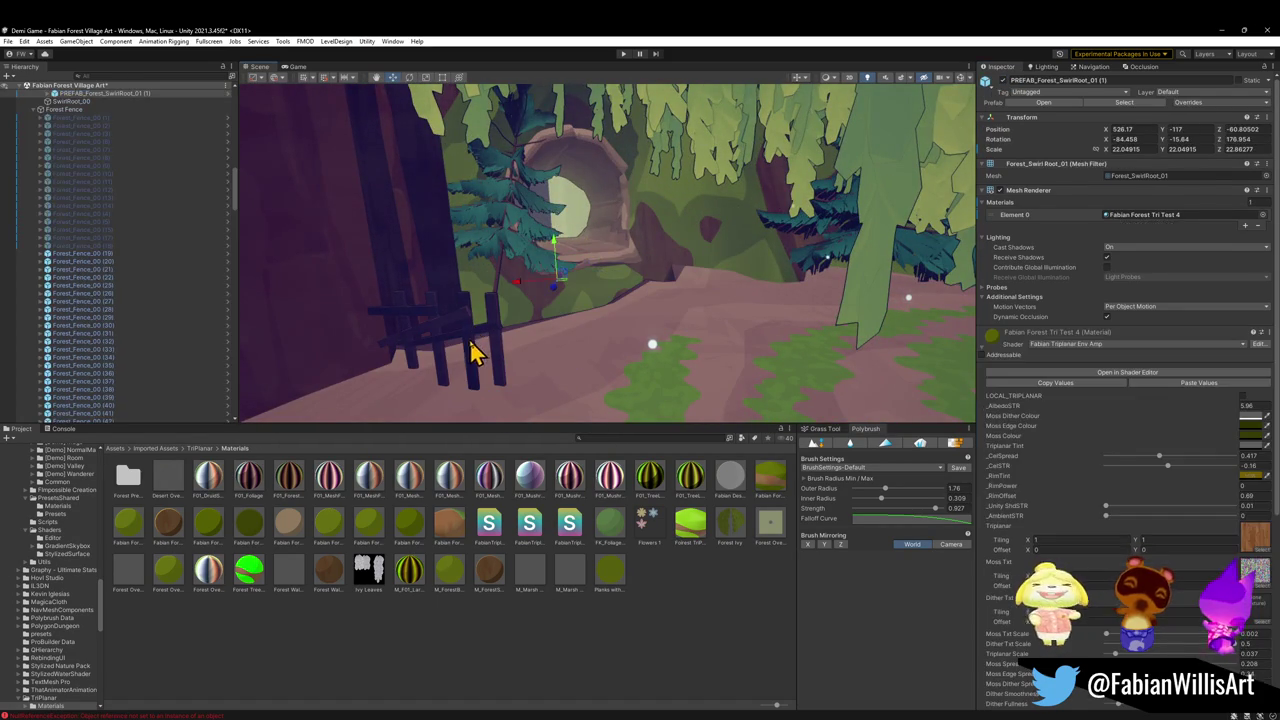
# Select the whole wooden fence on the platform and delete it
pyautogui.click(514, 354)
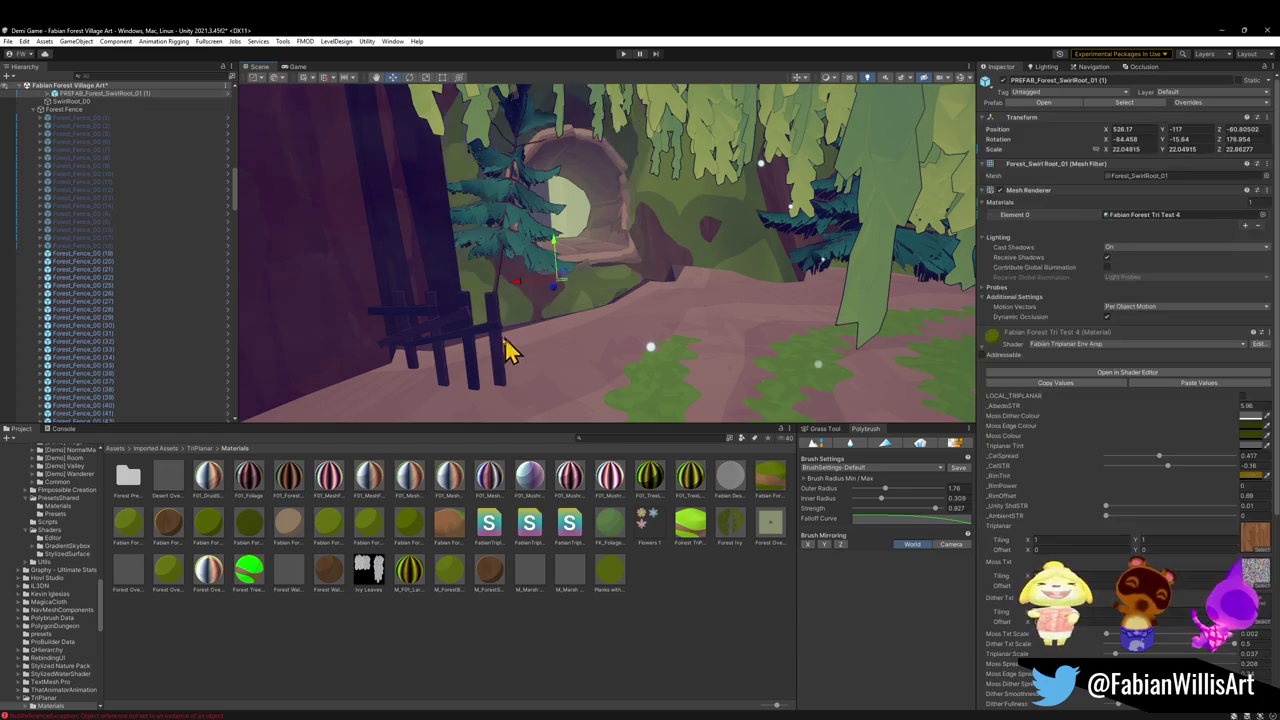
pyautogui.click(467, 348)
pyautogui.click(460, 349)
pyautogui.press('Delete')
pyautogui.click(594, 280)
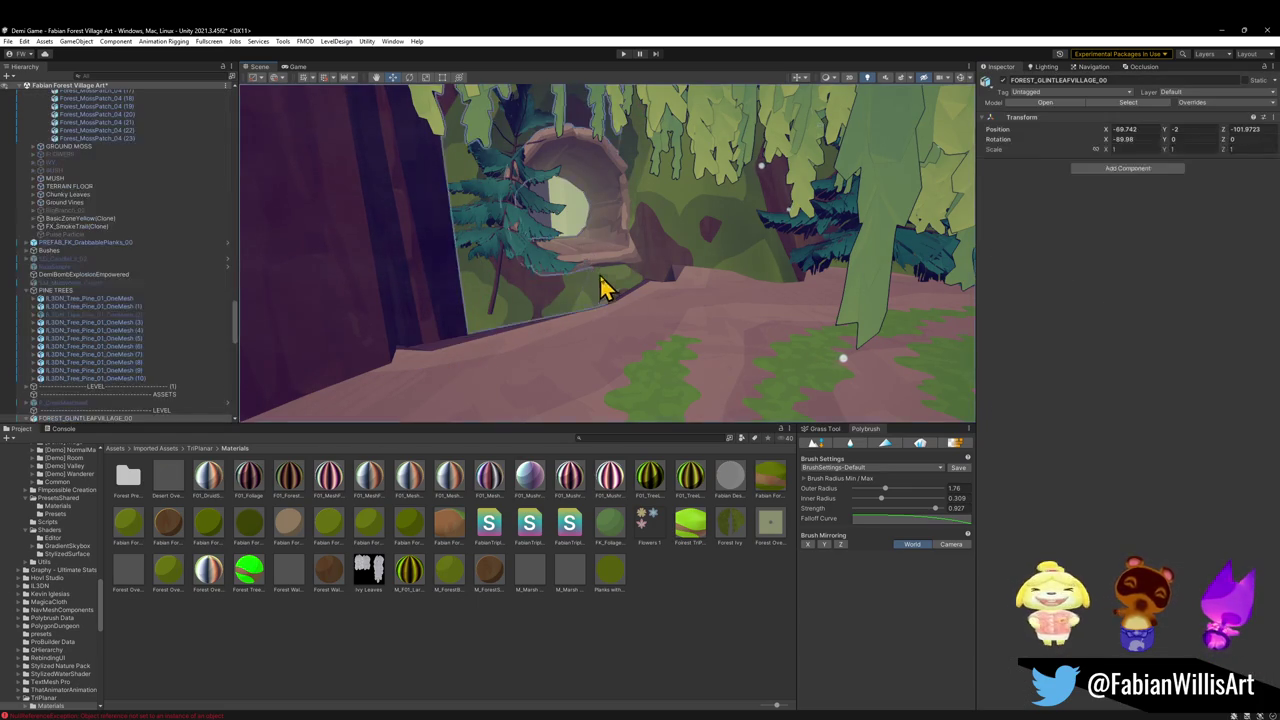
pyautogui.scroll(10, 600, 280)
pyautogui.scroll(-5, 591, 292)
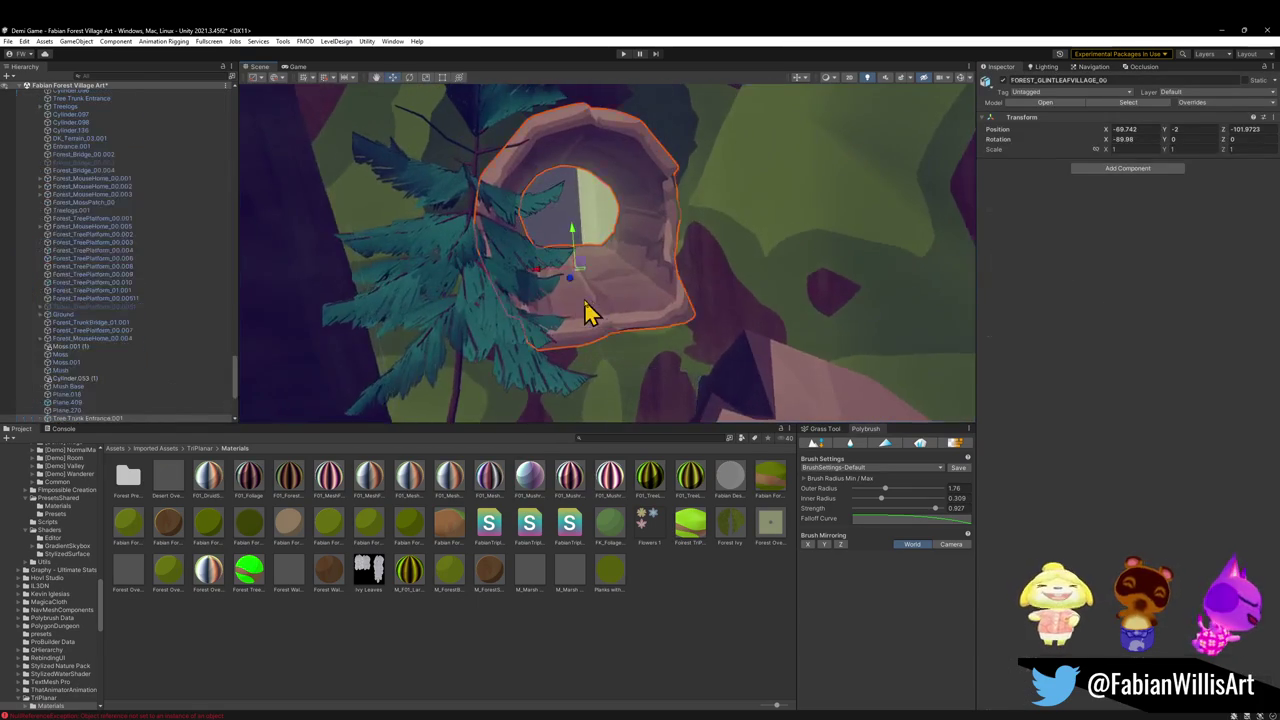
# Frame Tree Trunk Entrance.001 and sink it into the ground to Z -0.1
pyautogui.click(586, 309)
pyautogui.press('f')
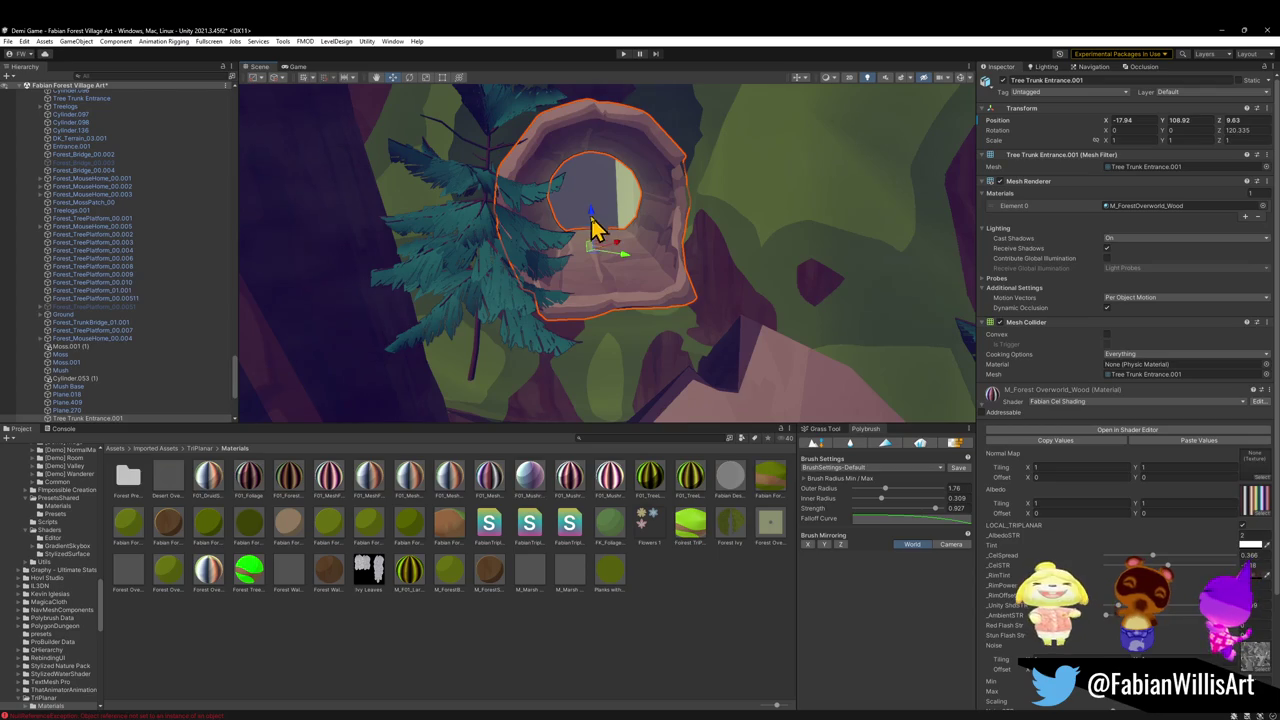
pyautogui.click(583, 236)
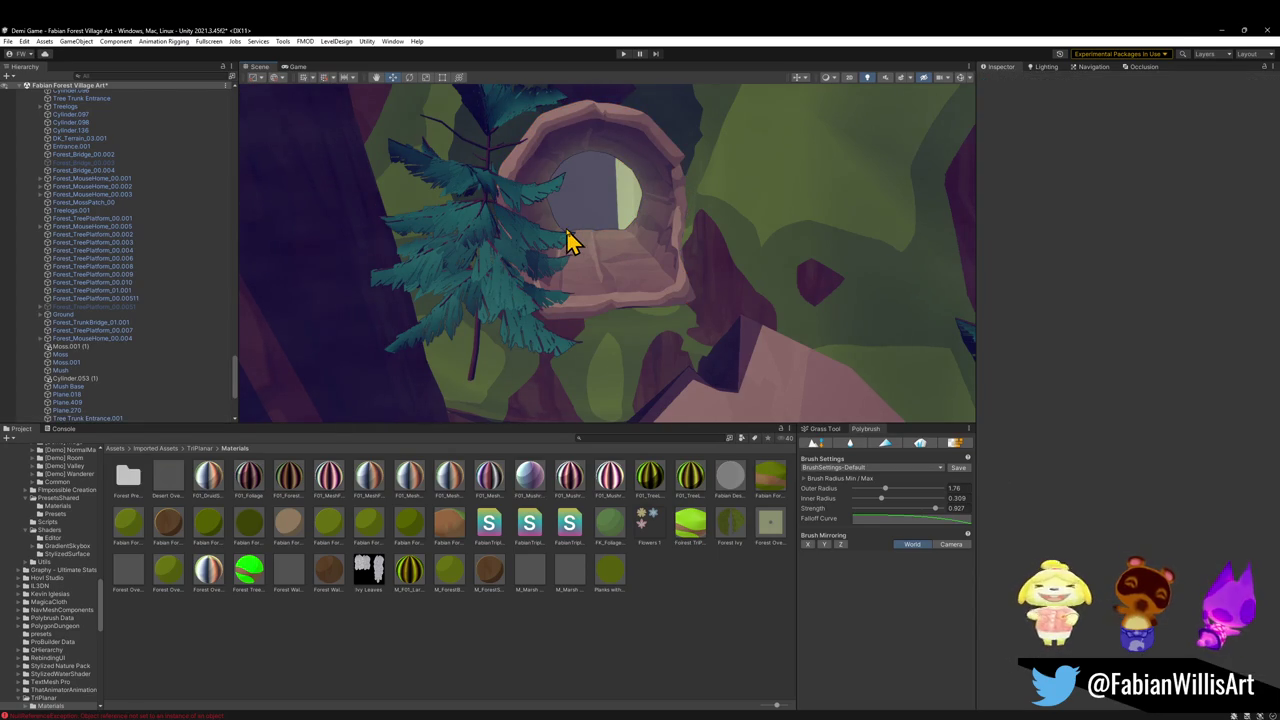
pyautogui.click(642, 240)
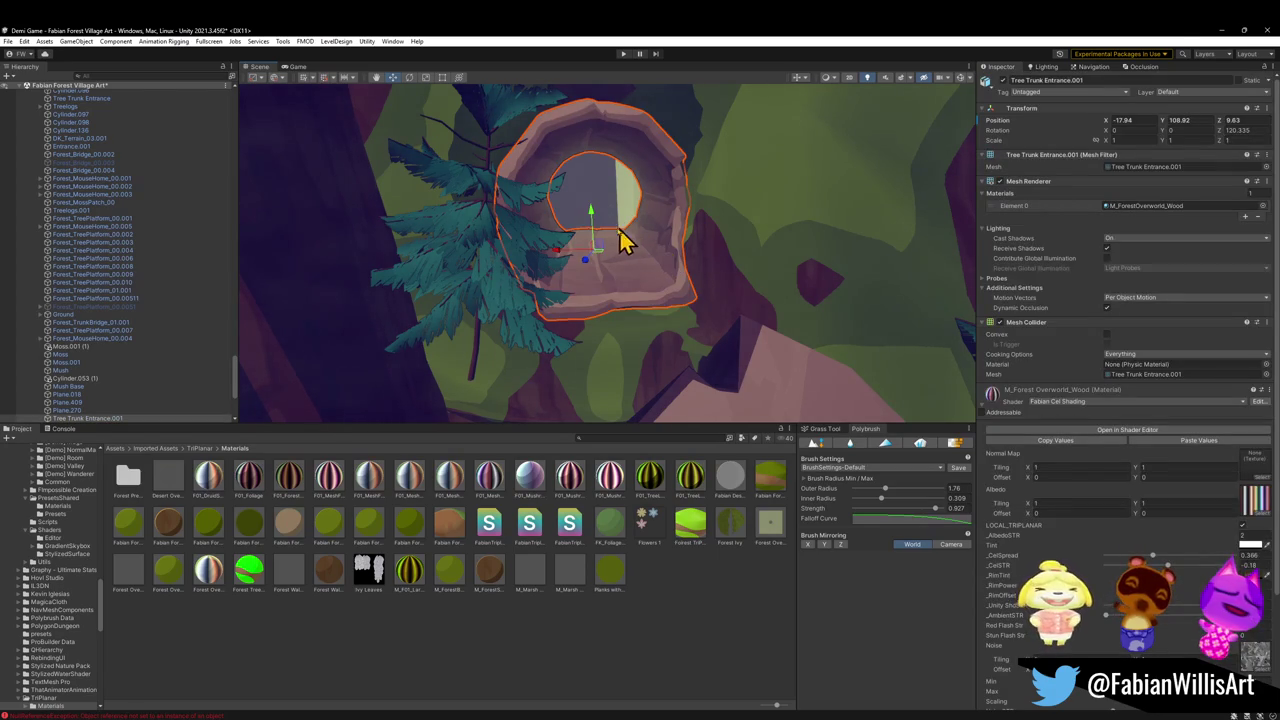
pyautogui.moveTo(600, 223)
pyautogui.mouseDown()
pyautogui.moveTo(589, 286)
pyautogui.moveTo(577, 263)
pyautogui.moveTo(731, 274)
pyautogui.moveTo(680, 297)
pyautogui.moveTo(486, 280)
pyautogui.mouseUp()
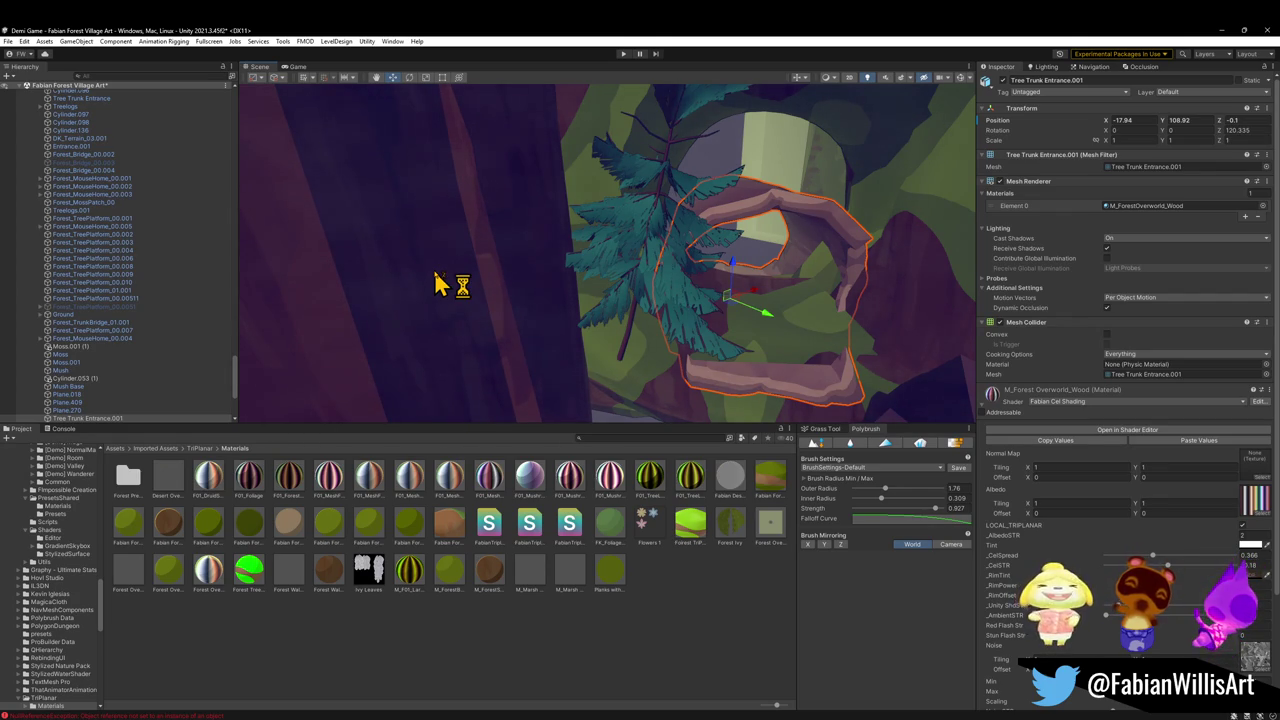
# Move Tree Trunk Entrance.001 to -23.21, 85.43, 3.82 so it rises partly from the path
pyautogui.moveTo(675, 295)
pyautogui.mouseDown()
pyautogui.moveTo(631, 293)
pyautogui.moveTo(706, 320)
pyautogui.moveTo(640, 306)
pyautogui.moveTo(654, 314)
pyautogui.moveTo(693, 321)
pyautogui.moveTo(609, 269)
pyautogui.moveTo(271, 288)
pyautogui.moveTo(477, 283)
pyautogui.moveTo(686, 306)
pyautogui.moveTo(723, 280)
pyautogui.moveTo(728, 305)
pyautogui.moveTo(730, 232)
pyautogui.moveTo(590, 343)
pyautogui.moveTo(645, 310)
pyautogui.mouseUp()
pyautogui.press('s')
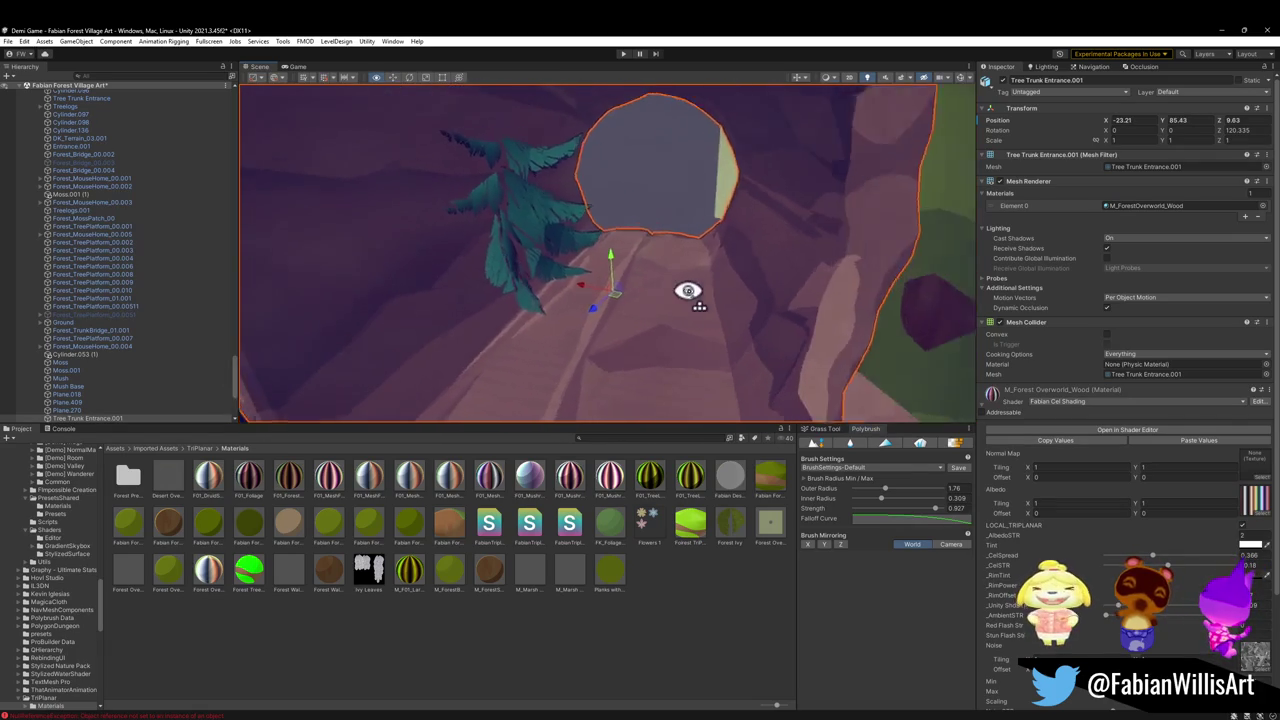
pyautogui.press('s')
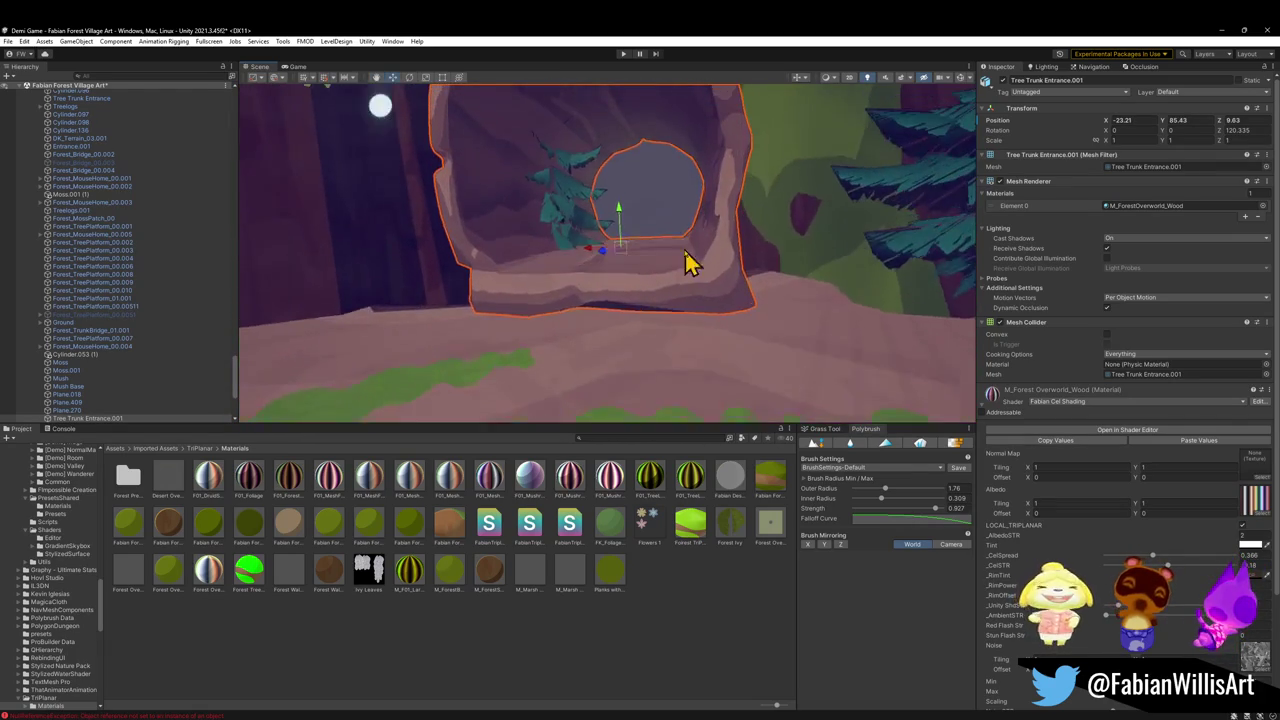
pyautogui.moveTo(618, 228)
pyautogui.mouseDown()
pyautogui.moveTo(611, 251)
pyautogui.moveTo(500, 277)
pyautogui.moveTo(517, 277)
pyautogui.mouseUp()
pyautogui.press('w')
pyautogui.press('s')
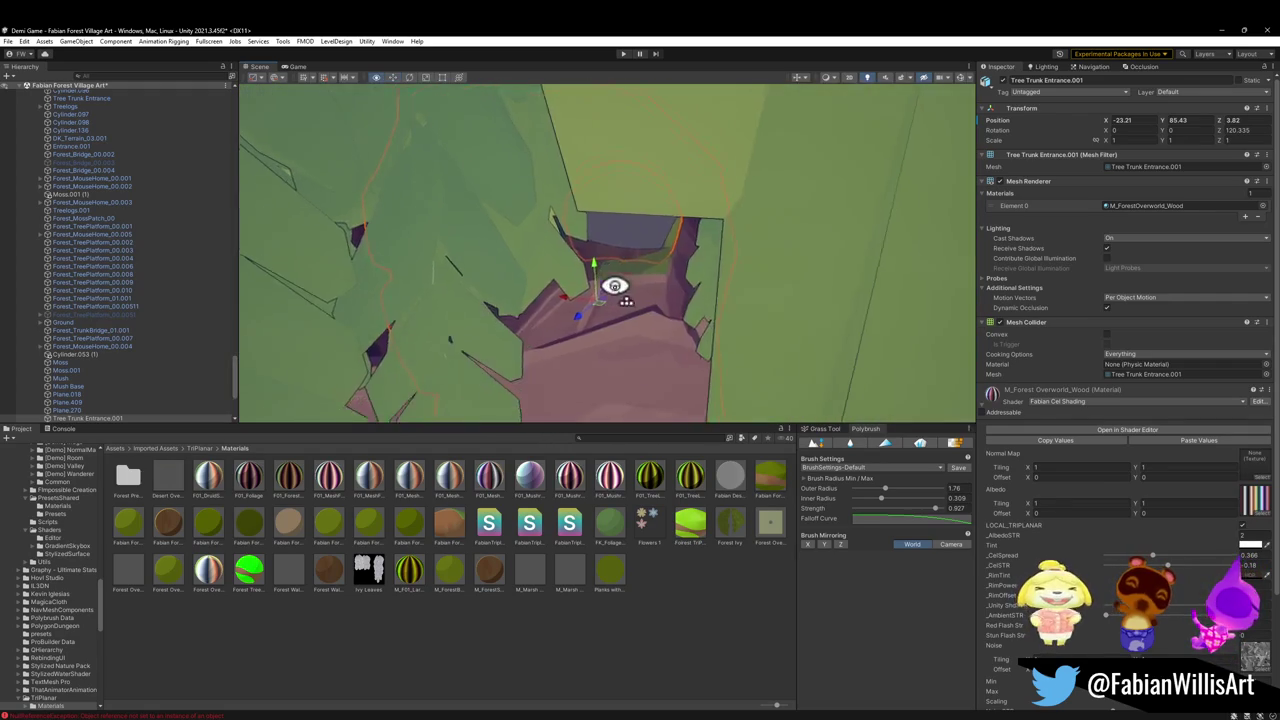
pyautogui.press('w')
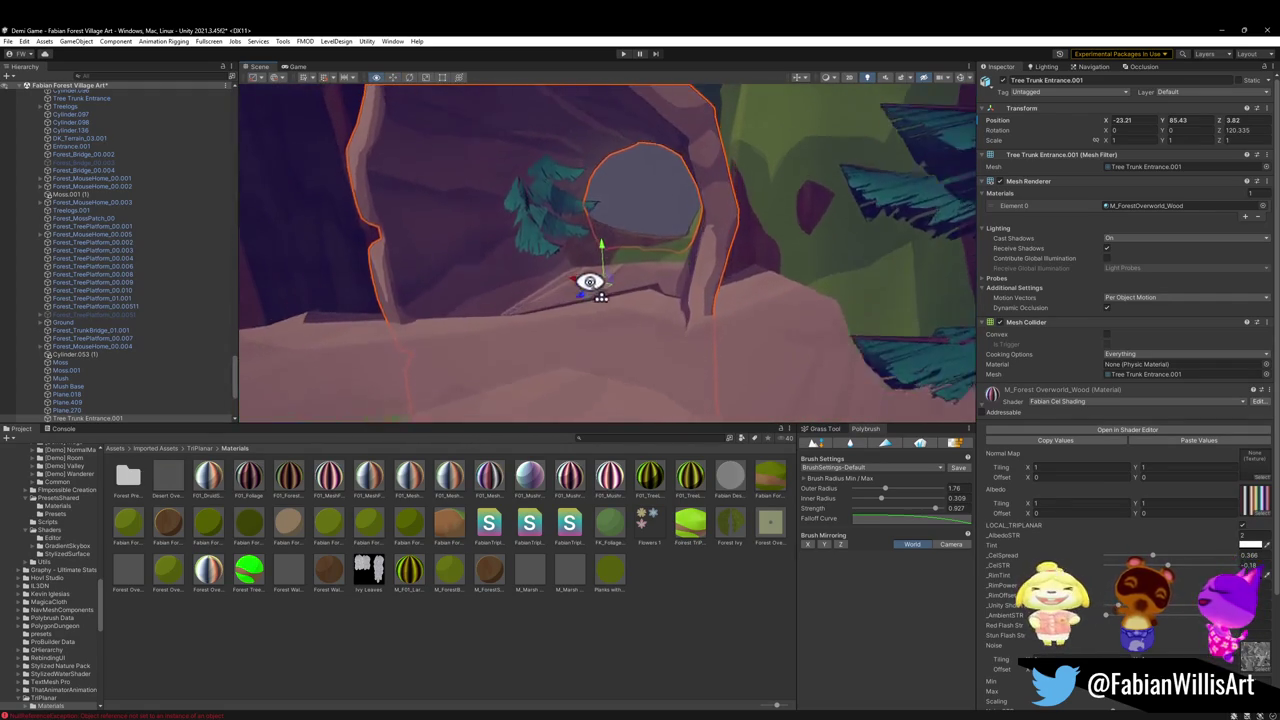